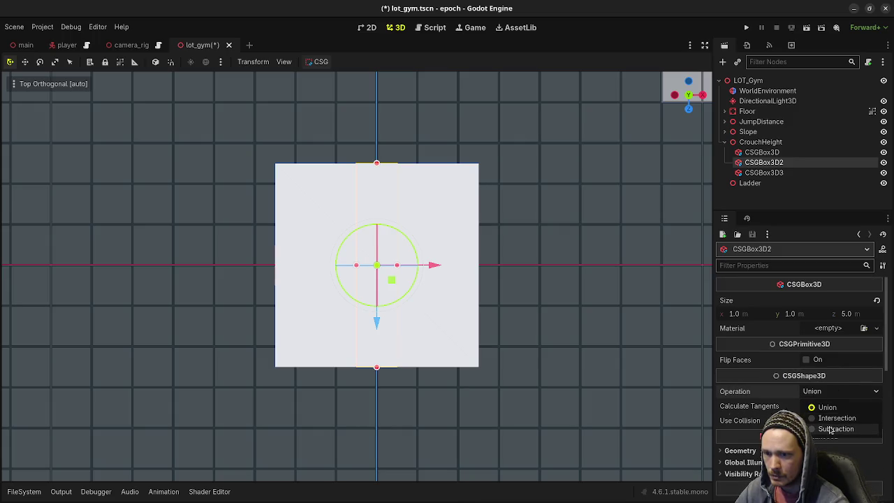
# Step: Nest CSGBox3D2 and CSGBox3D3 under CSGBox3D to carve tunnel openings, then save lot_gym.tscn
pyautogui.keyDown('shift'); pyautogui.click(754, 175); pyautogui.keyUp('shift')
pyautogui.moveTo(753, 175); pyautogui.dragTo(762, 153)
pyautogui.moveTo(544, 280)
pyautogui.mouseDown()
pyautogui.moveTo(453, 210)
pyautogui.moveTo(502, 189)
pyautogui.moveTo(501, 266)
pyautogui.moveTo(343, 303)
pyautogui.moveTo(250, 296)
pyautogui.moveTo(526, 250)
pyautogui.mouseUp()
pyautogui.click(496, 216)
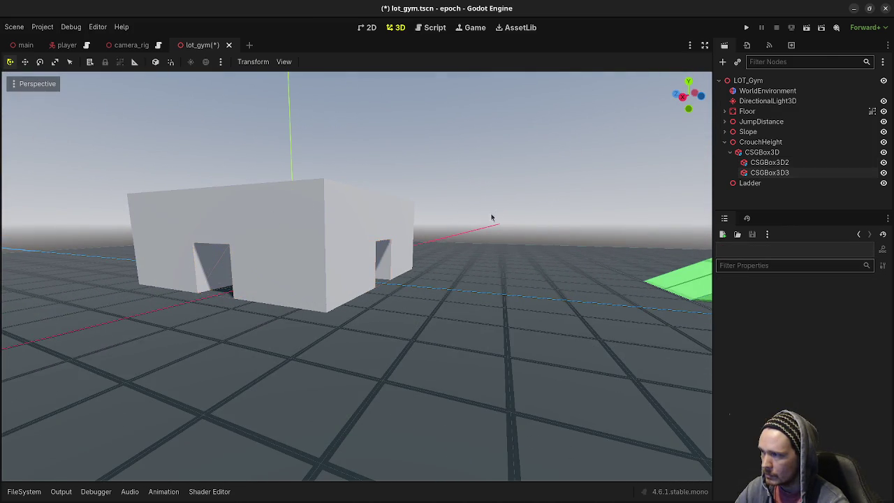
pyautogui.moveTo(478, 286); pyautogui.dragTo(478, 286)
pyautogui.hotkey('ctrl', 's')
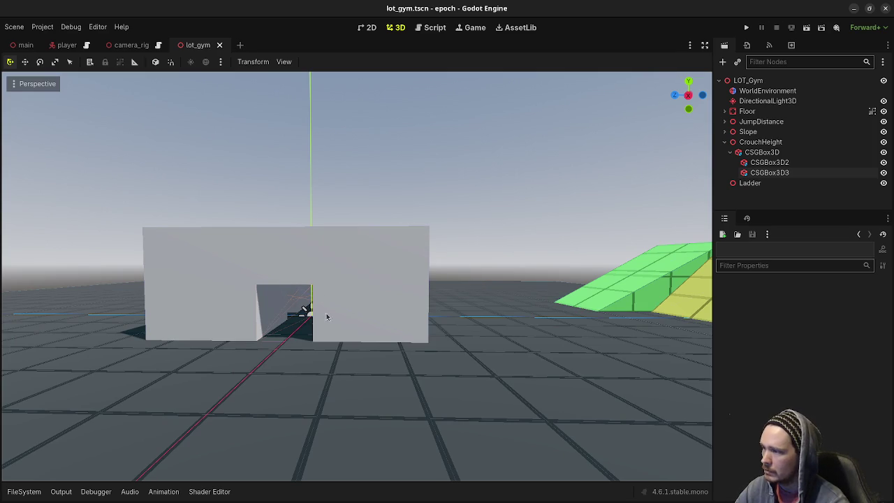
pyautogui.moveTo(490, 283); pyautogui.dragTo(503, 326)
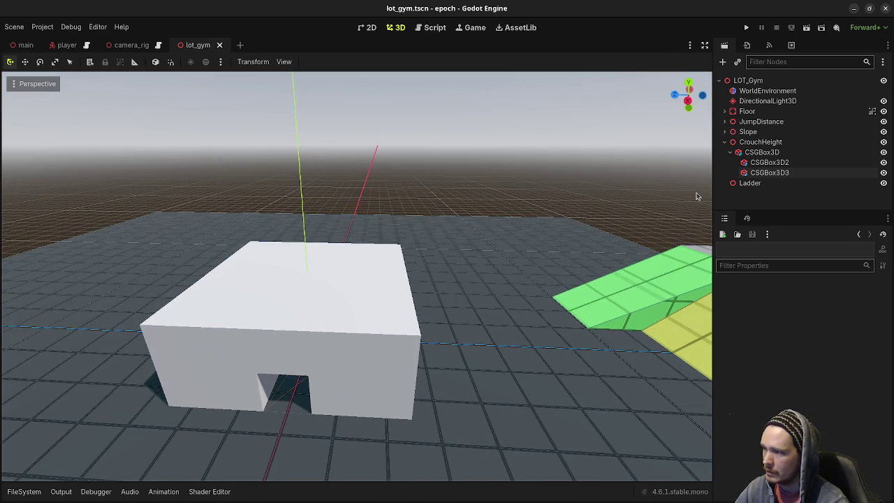
pyautogui.click(760, 153)
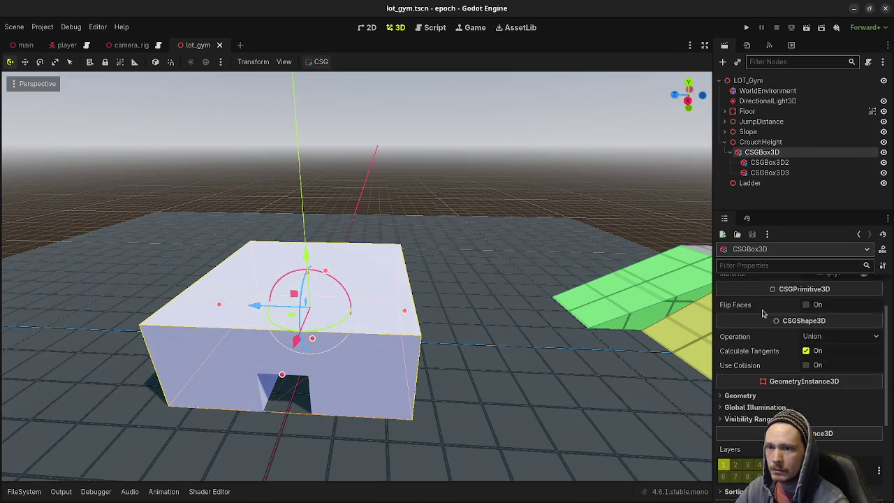
# Step: Resize the crouch box to 3 × 2 × 3 m (x and z 3) and save the scene
pyautogui.click(750, 312)
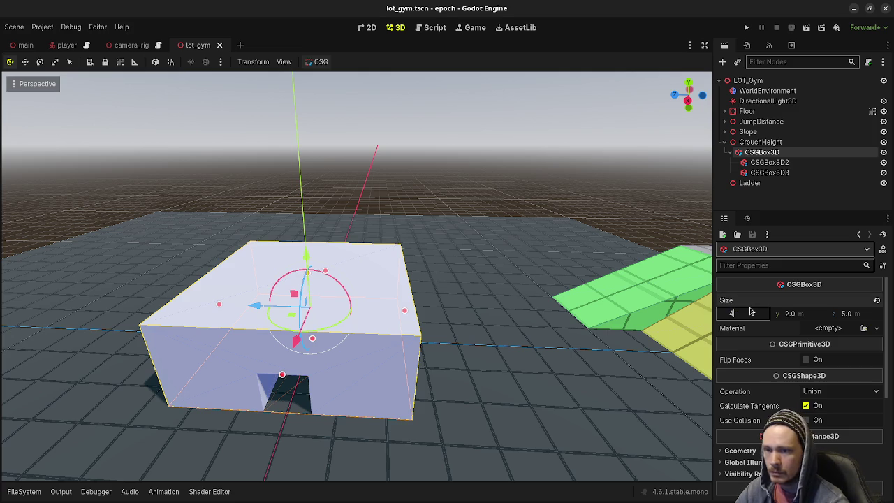
pyautogui.press('Tab')
pyautogui.press('Tab')
pyautogui.write('4')
pyautogui.press('Return')
pyautogui.moveTo(696, 323); pyautogui.dragTo(777, 318)
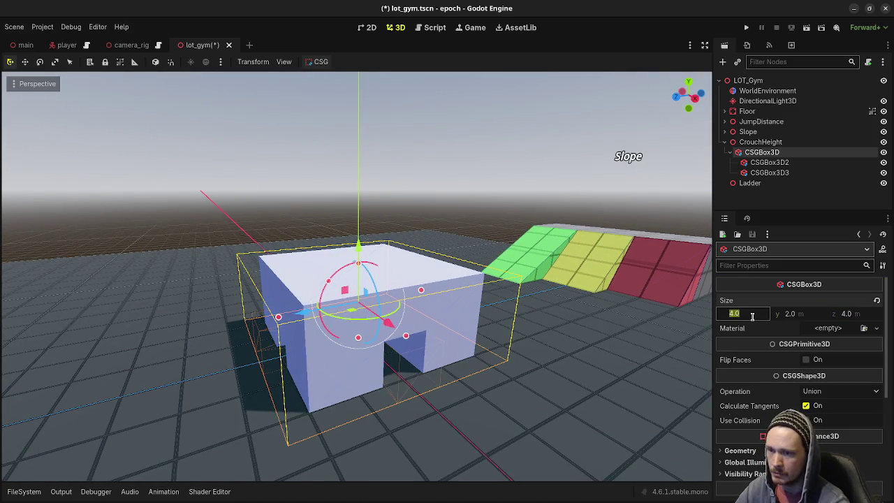
pyautogui.write('3')
pyautogui.press('Tab')
pyautogui.press('Tab')
pyautogui.write('3')
pyautogui.press('Return')
pyautogui.moveTo(434, 217); pyautogui.dragTo(314, 243)
pyautogui.hotkey('ctrl', 's')
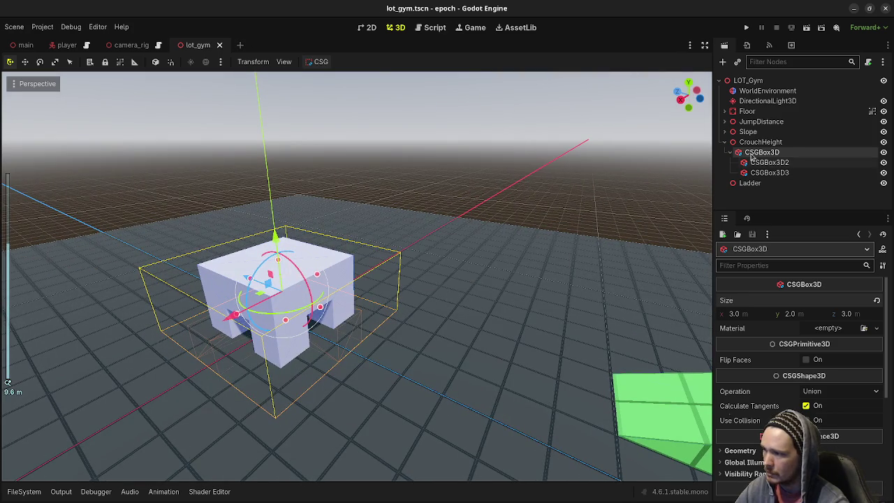
# Step: Move the CrouchHeight block up and left in top view, then run the game with F5
pyautogui.click(302, 308)
pyautogui.press('KP_7')
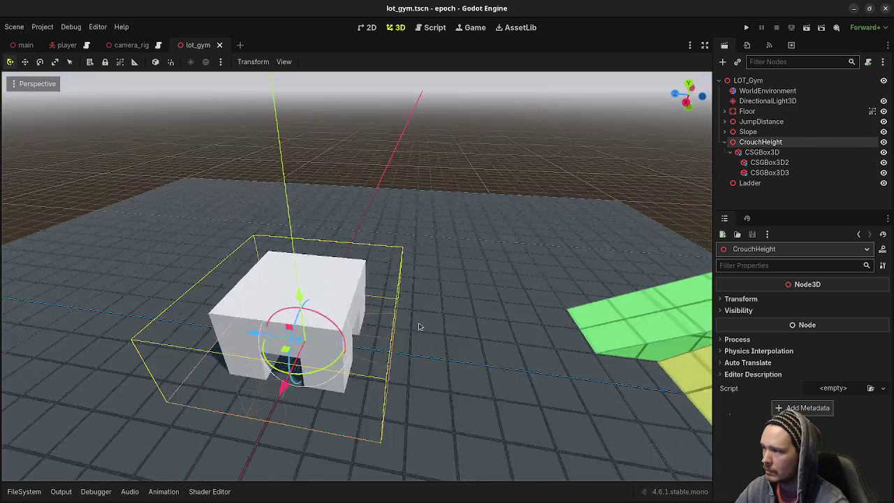
pyautogui.scroll(-5, 456, 337)
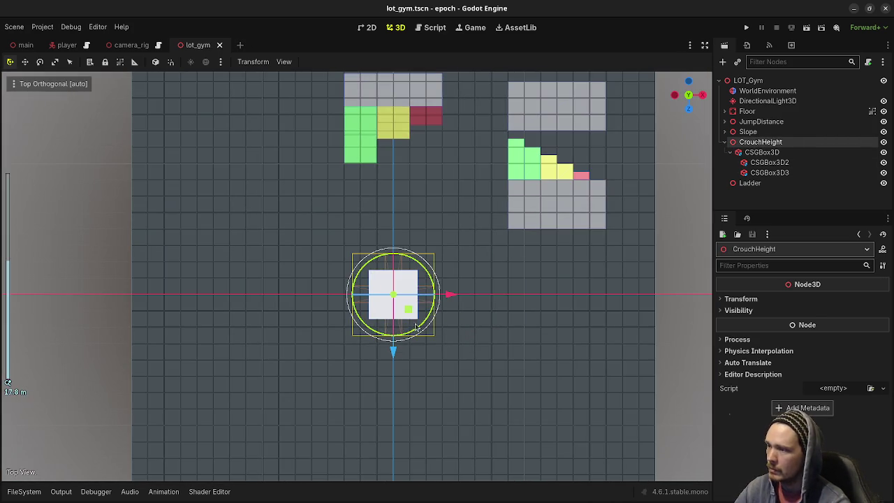
pyautogui.moveTo(410, 312)
pyautogui.mouseDown()
pyautogui.moveTo(287, 264)
pyautogui.moveTo(295, 262)
pyautogui.mouseUp()
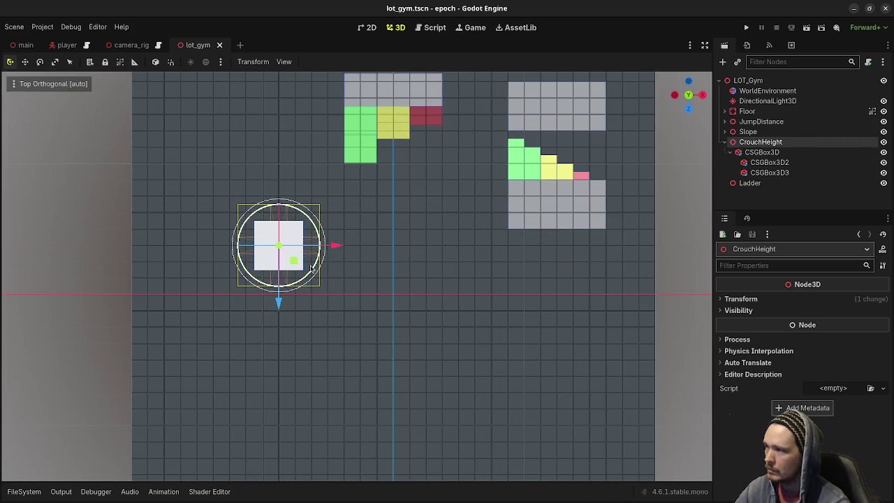
pyautogui.press('F5')
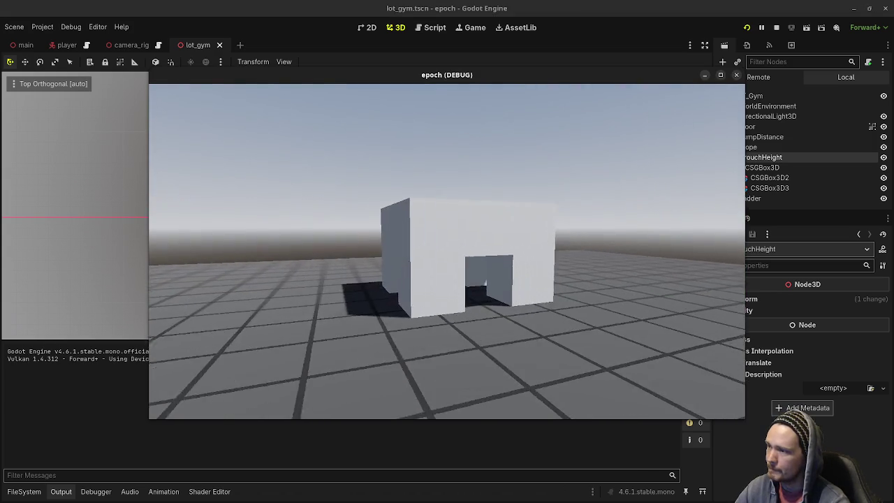
# Step: Walk the player around the tunnelled crouch box and toward the Slope, then stop the game
pyautogui.press('w')
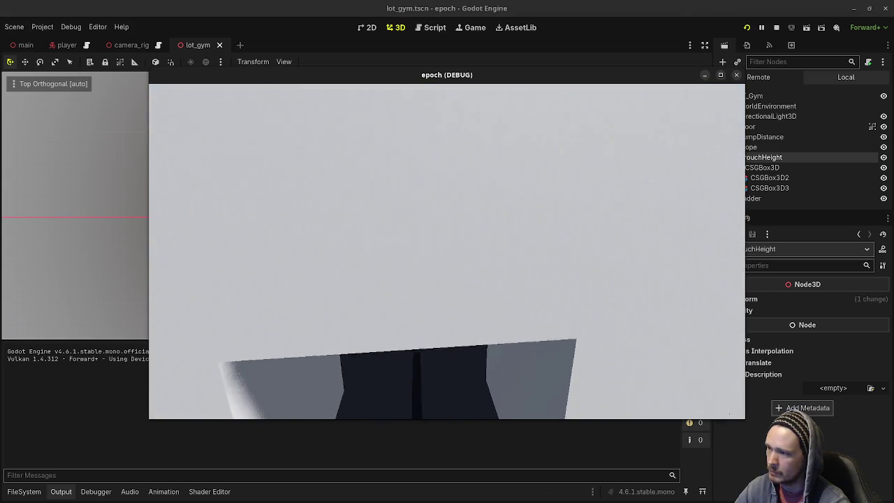
pyautogui.press('s')
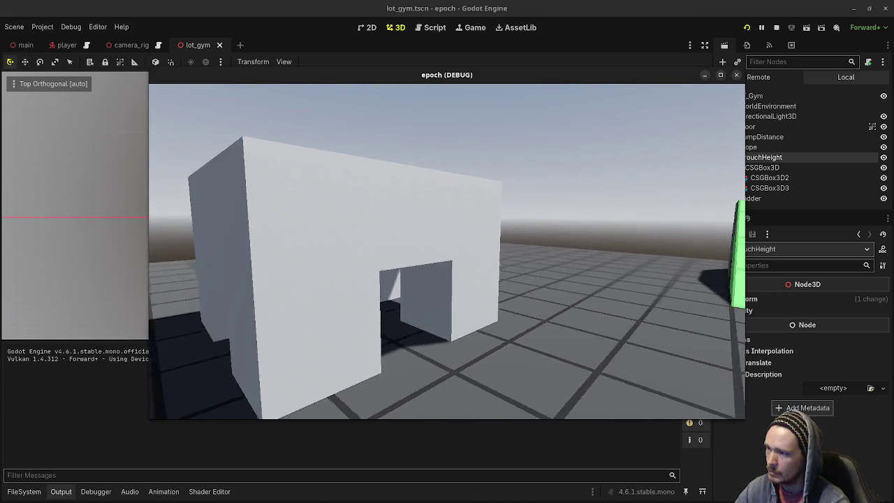
pyautogui.press('w')
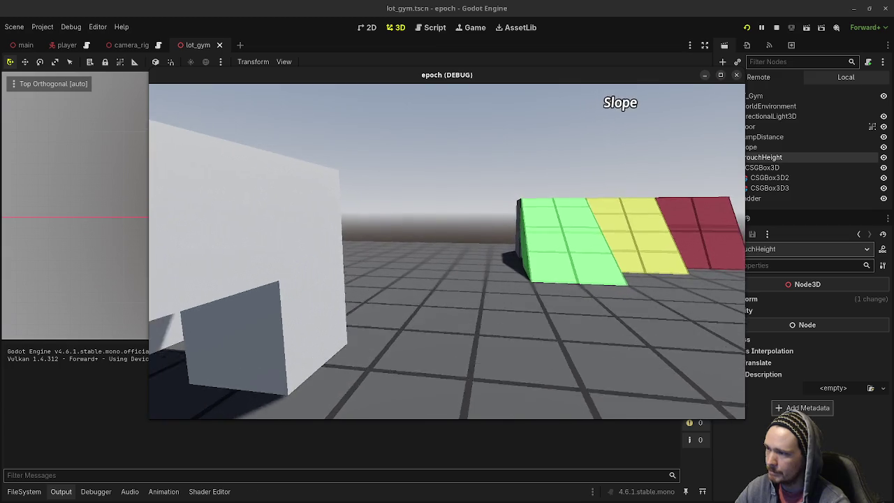
pyautogui.press('r')
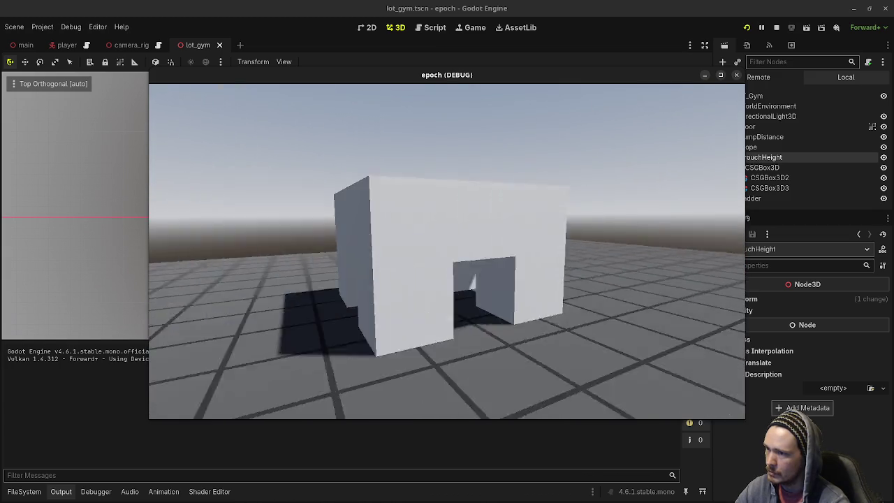
pyautogui.press('a')
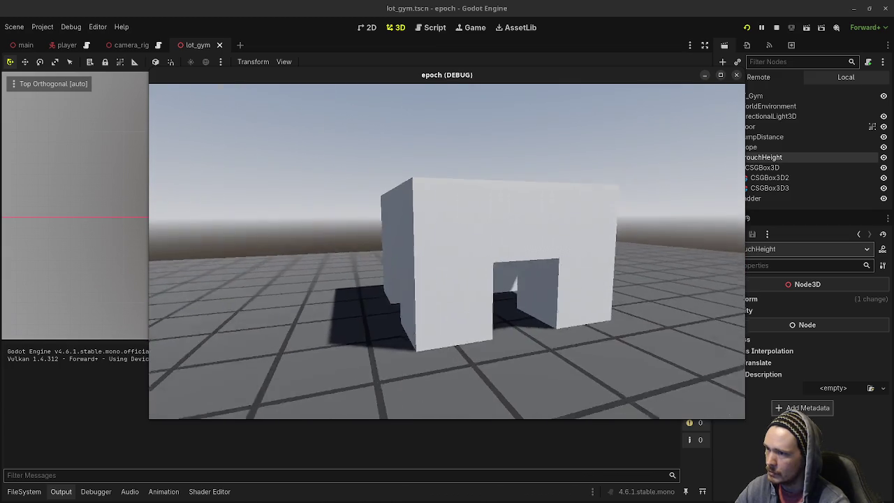
pyautogui.press('Escape')
pyautogui.click(776, 27)
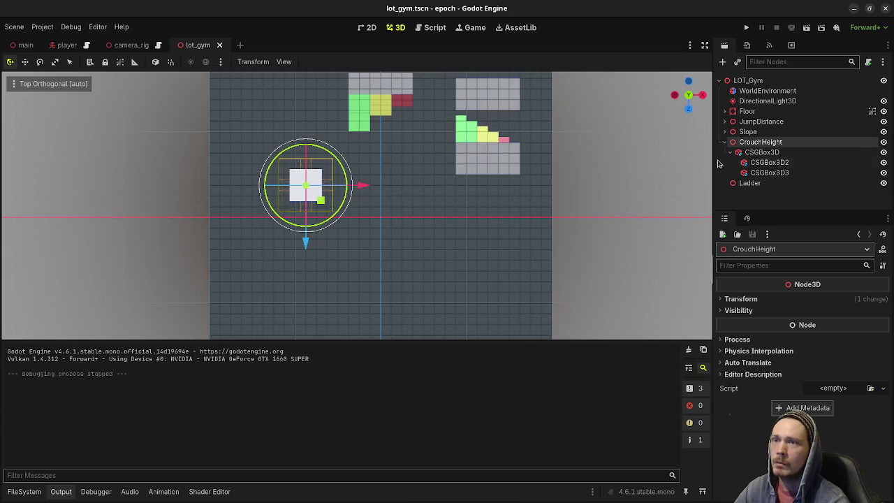
# Step: Copy the Platform's Material Override and paste it onto the crouch box CSGBox3D
pyautogui.click(461, 168)
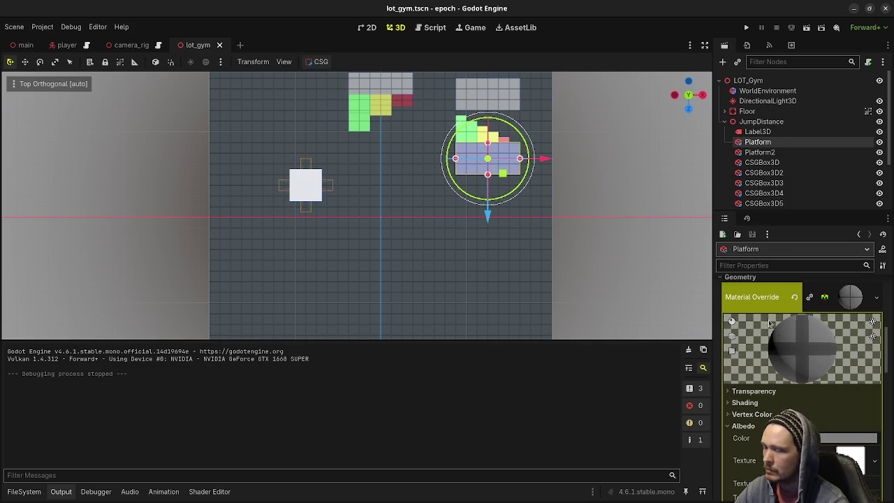
pyautogui.rightClick(762, 294)
pyautogui.click(328, 216)
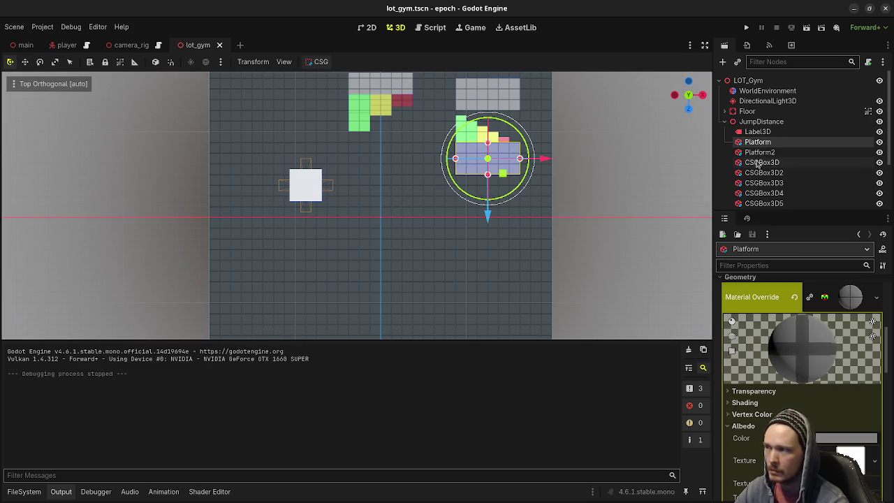
pyautogui.click(727, 121)
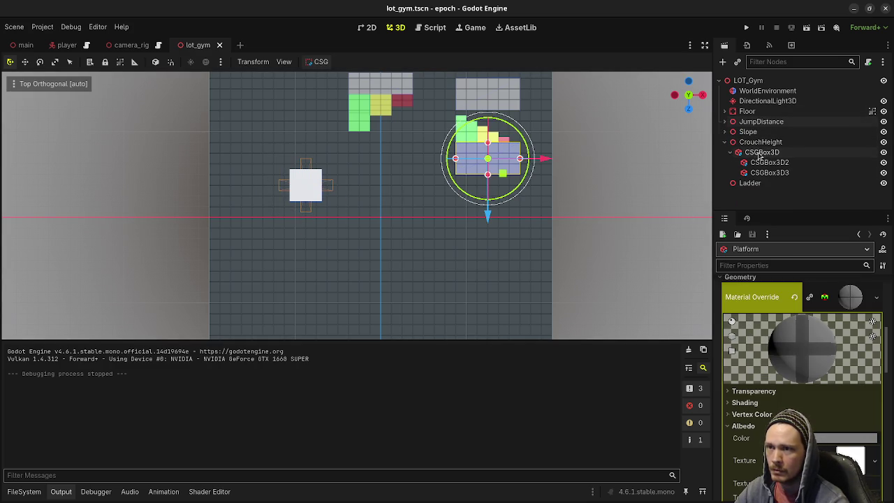
pyautogui.click(759, 153)
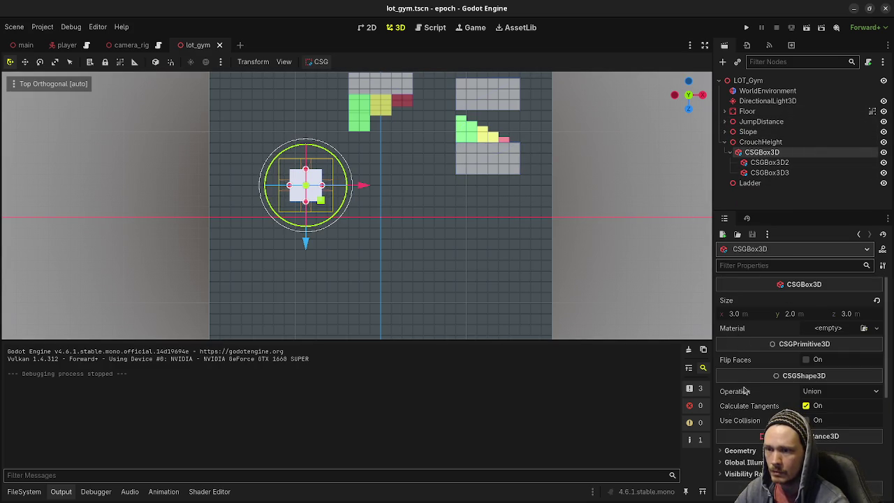
pyautogui.click(751, 469)
# Step: Fly the viewport into the box's tunnel and back out to see it beside the Slope
pyautogui.click(610, 211)
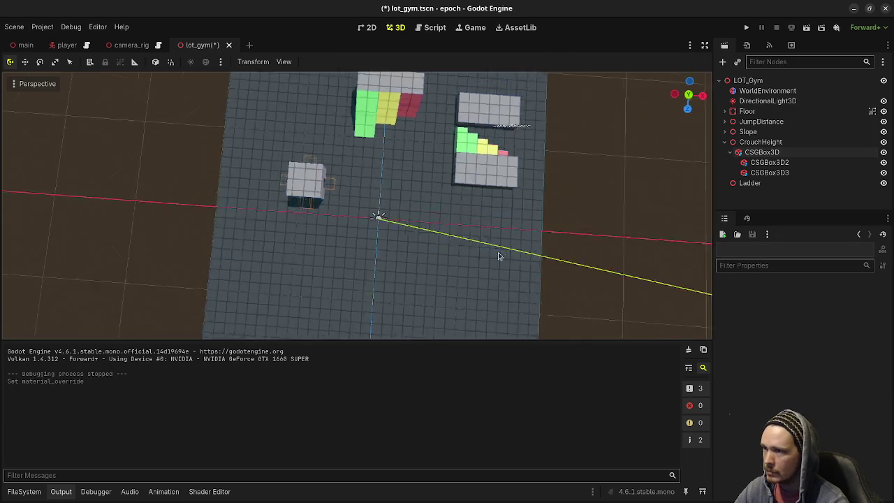
pyautogui.press('w')
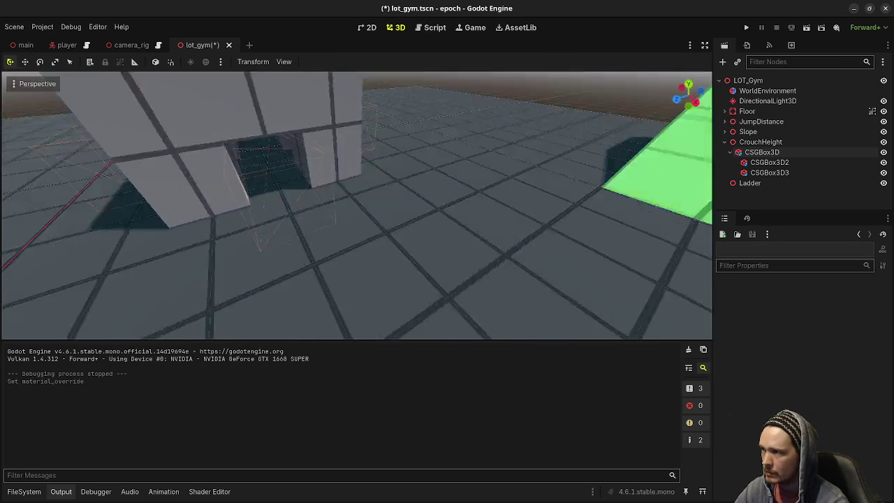
pyautogui.press('s')
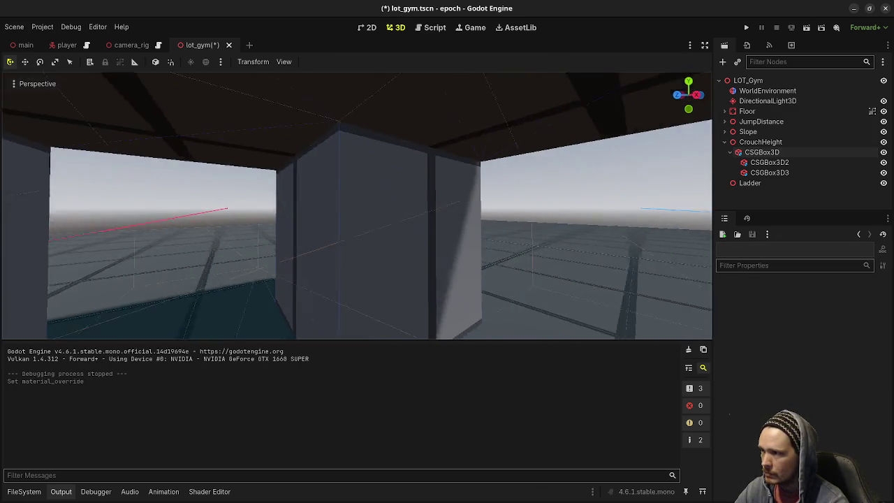
pyautogui.press('w')
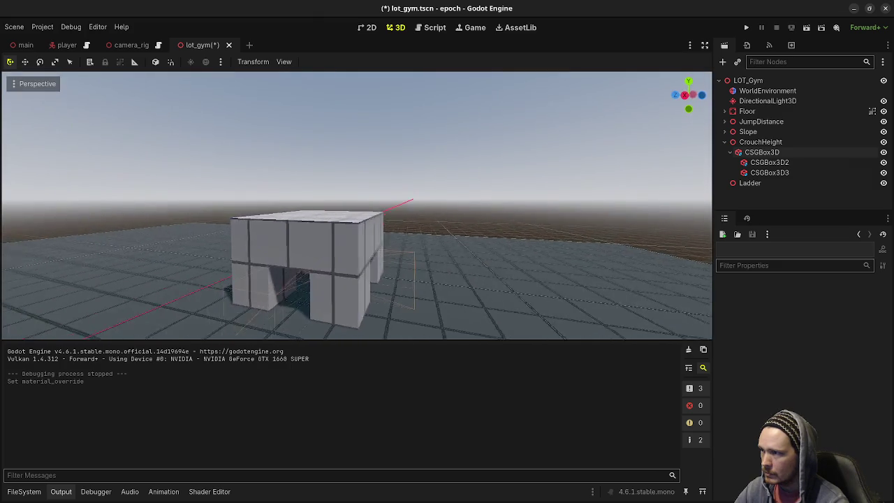
pyautogui.press('s')
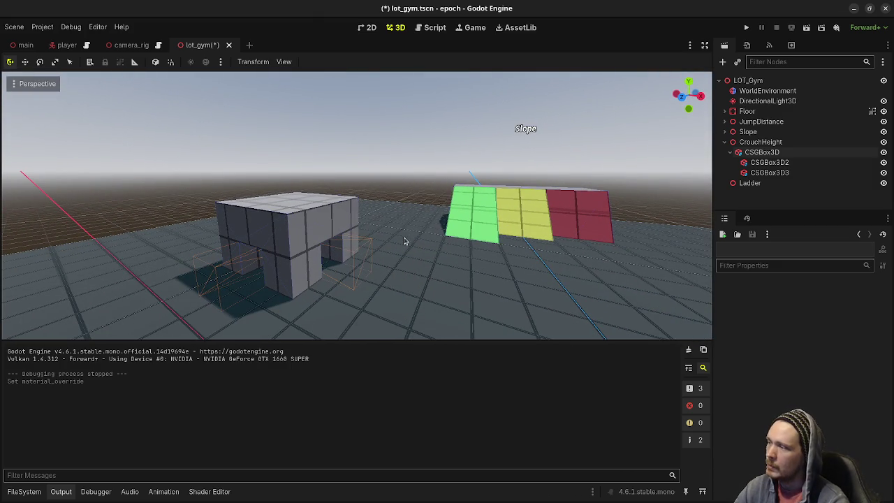
# Step: Shorten cutter boxes CSGBox3D2 and CSGBox3D3 to 3 m along Z in top view, and save
pyautogui.click(754, 163)
pyautogui.press('KP_7')
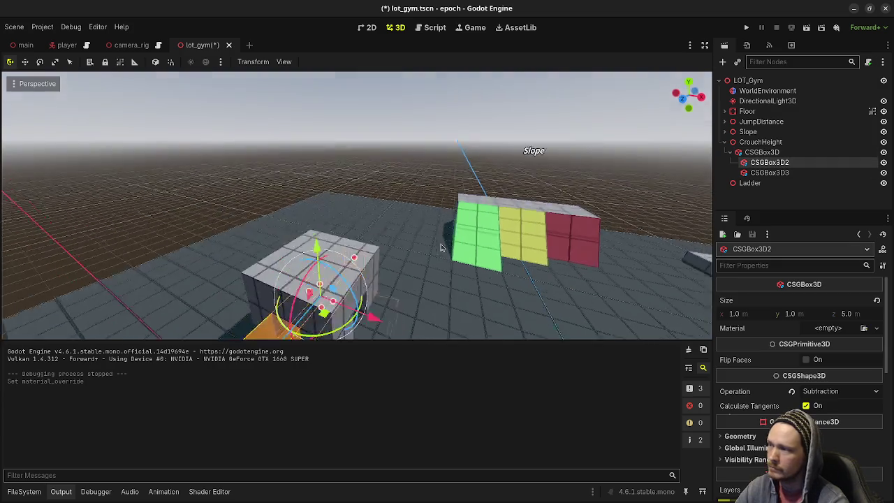
pyautogui.scroll(6, 473, 302)
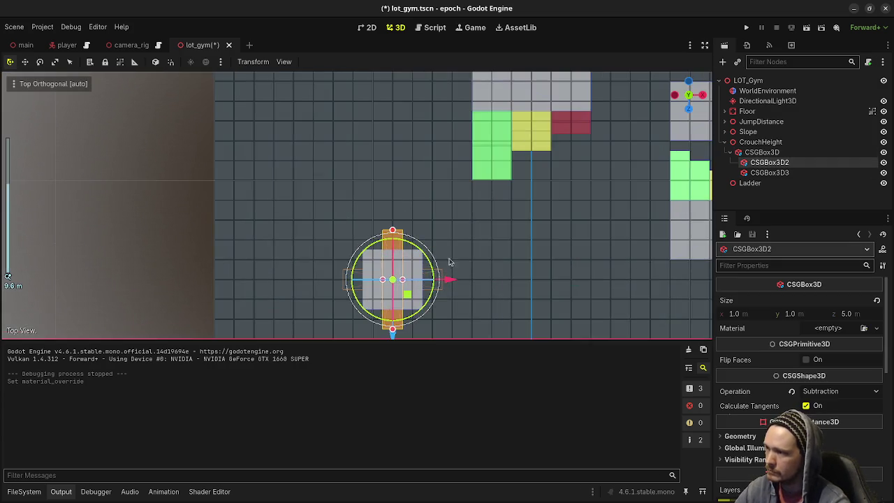
pyautogui.moveTo(341, 174); pyautogui.dragTo(340, 203)
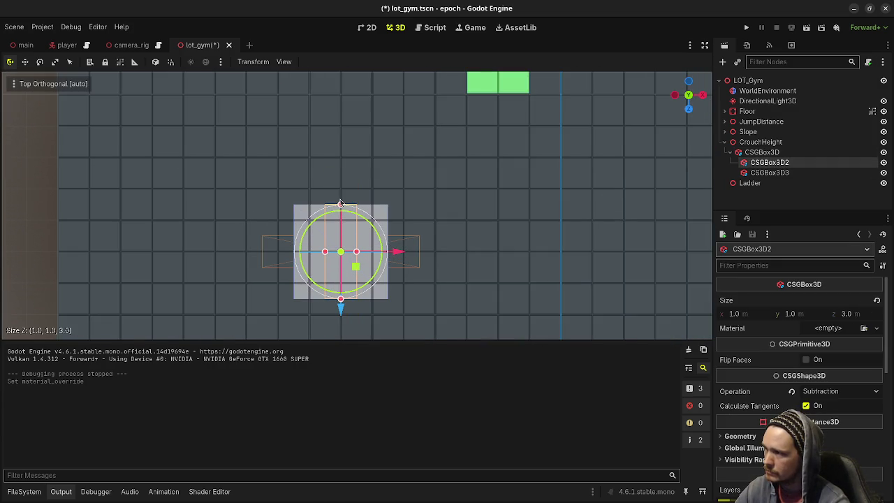
pyautogui.click(769, 173)
pyautogui.moveTo(424, 252)
pyautogui.mouseDown()
pyautogui.moveTo(437, 253)
pyautogui.moveTo(389, 260)
pyautogui.moveTo(437, 224)
pyautogui.moveTo(455, 190)
pyautogui.mouseUp()
pyautogui.hotkey('ctrl', 's')
# Step: View the box from a raised corner and launch the game for play-testing
pyautogui.click(479, 157)
pyautogui.scroll(5, 391, 233)
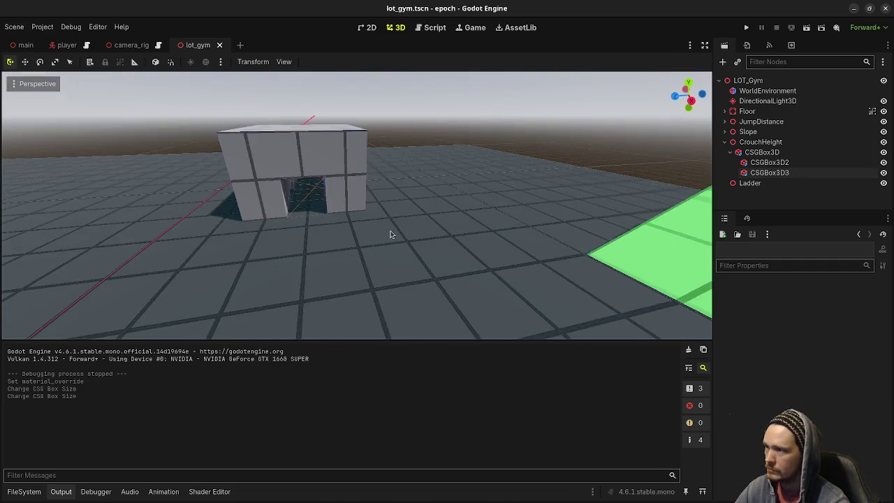
pyautogui.moveTo(557, 223); pyautogui.dragTo(614, 232)
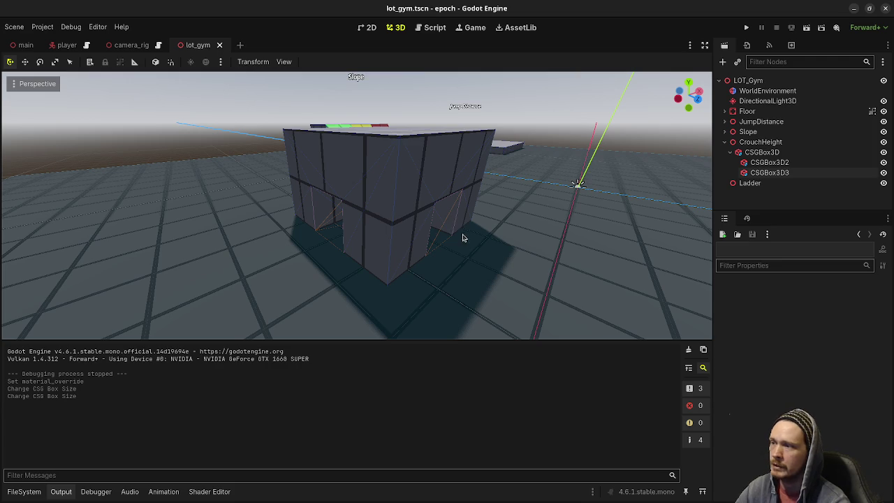
pyautogui.click(747, 27)
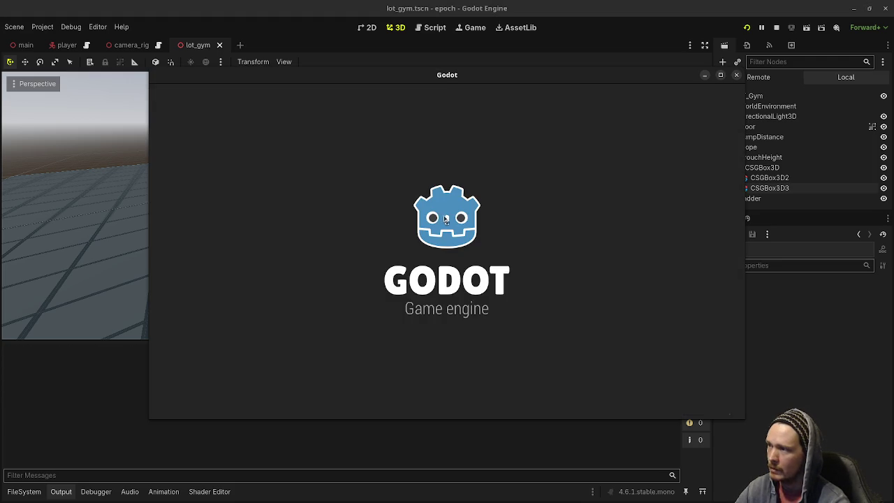
# Step: Walk around the gridded box, through its arch and toward the Slope, then stop the game
pyautogui.press('w')
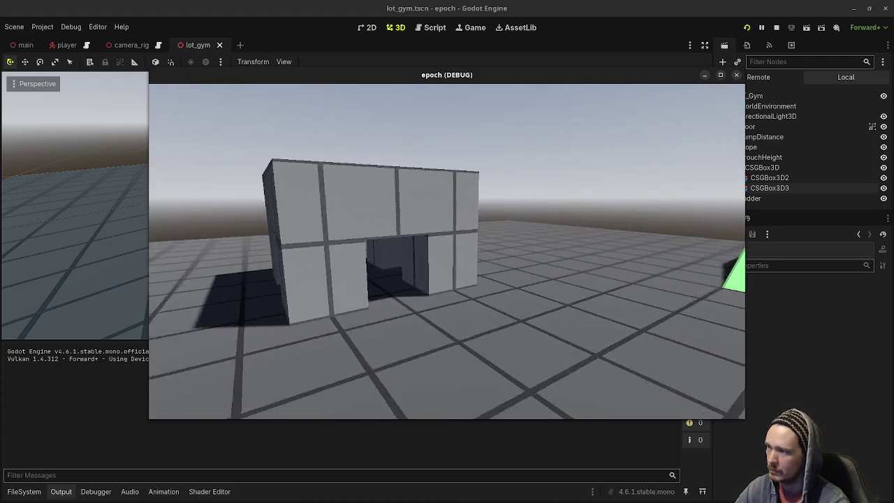
pyautogui.press('w')
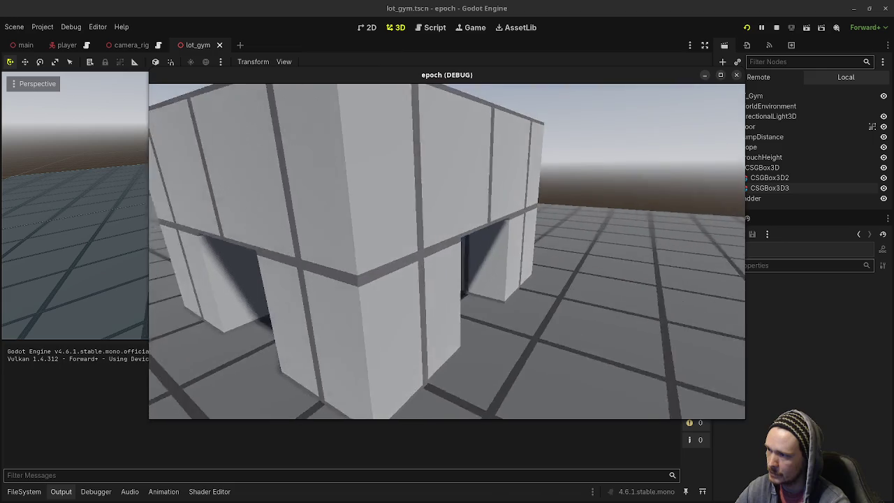
pyautogui.press('w')
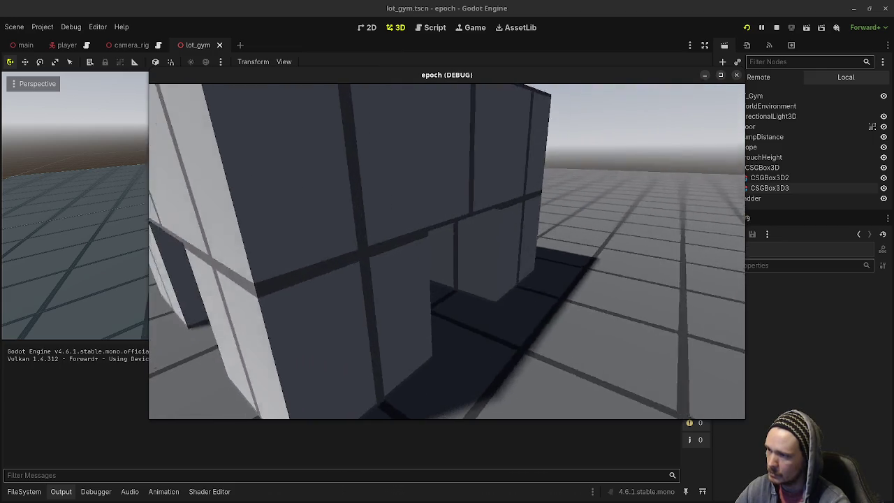
pyautogui.press('w')
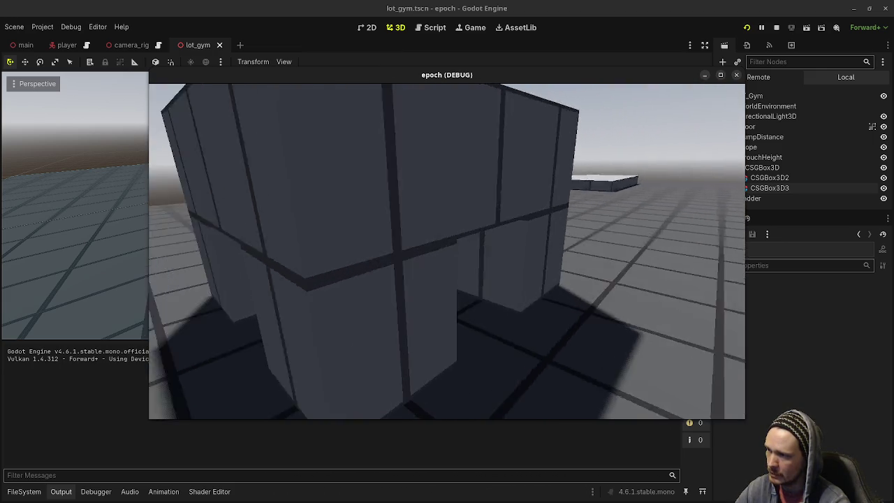
pyautogui.press('s')
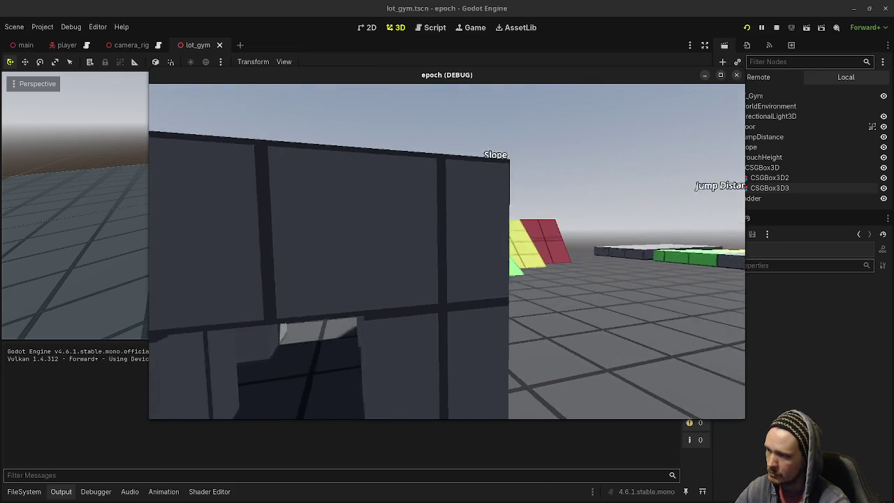
pyautogui.press('s')
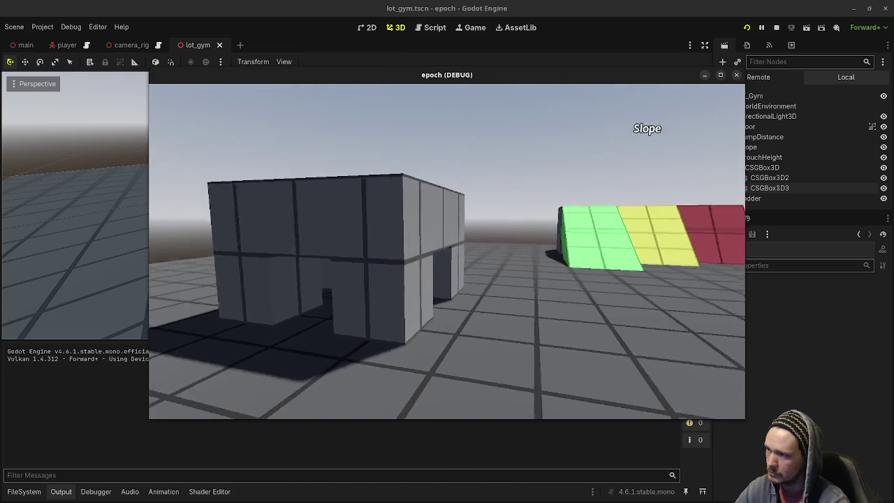
pyautogui.press('d')
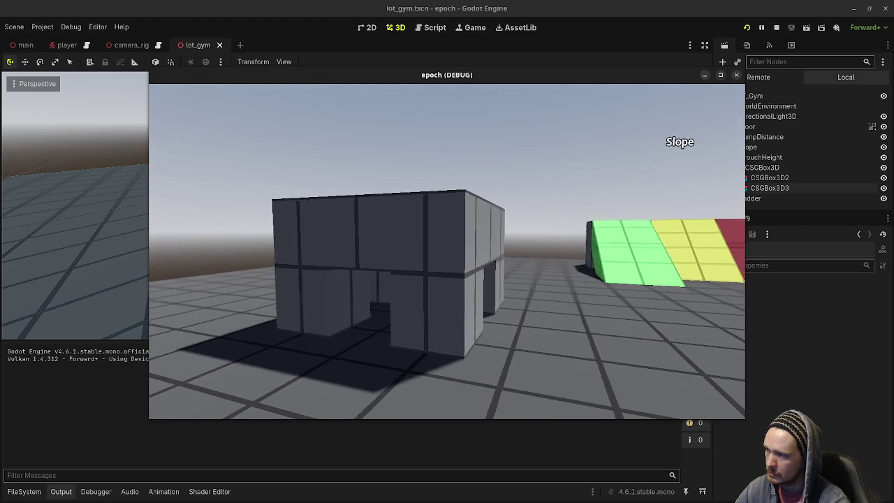
pyautogui.press('w')
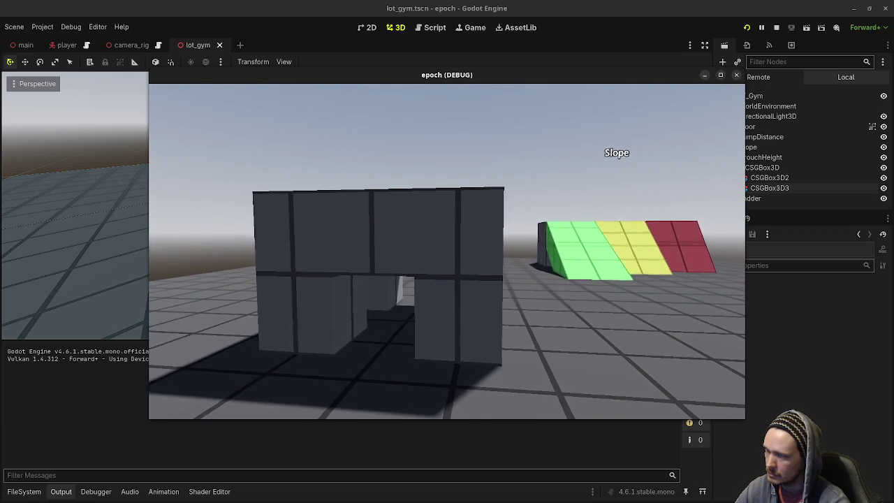
pyautogui.press('s')
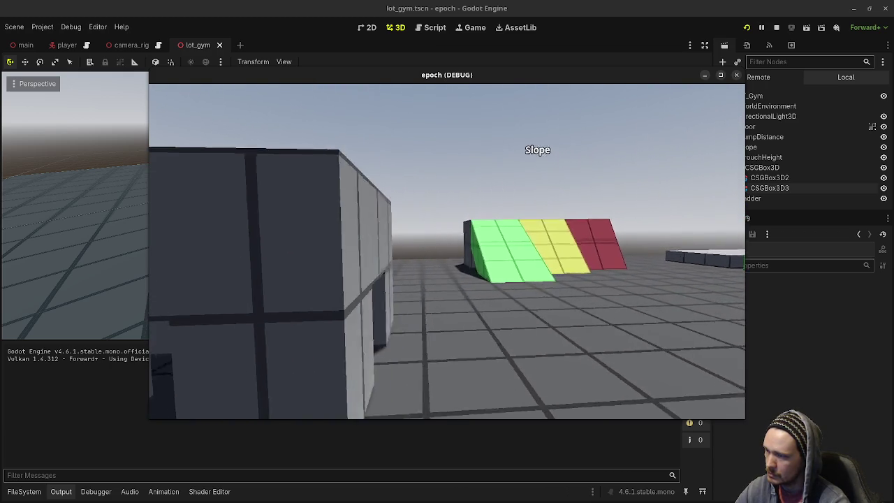
pyautogui.click(777, 27)
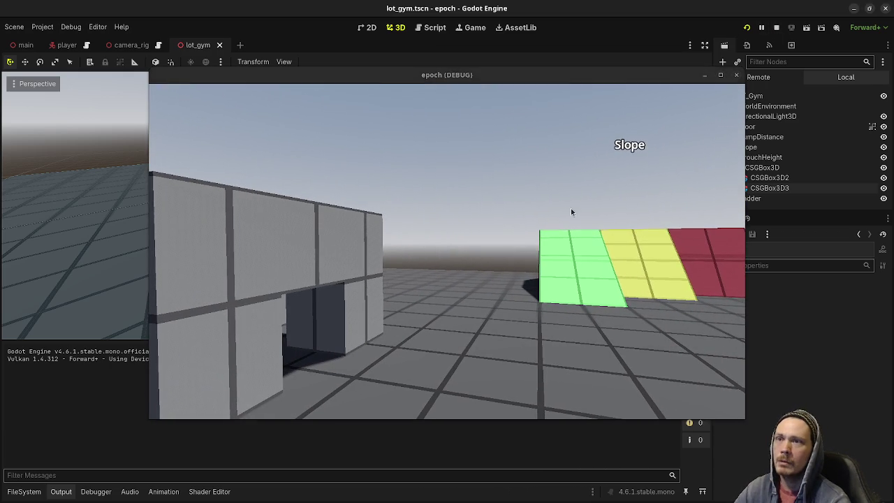
# Step: In player.tscn, set the collision capsule height to 1.75 and its Y position to 0.875
pyautogui.click(66, 45)
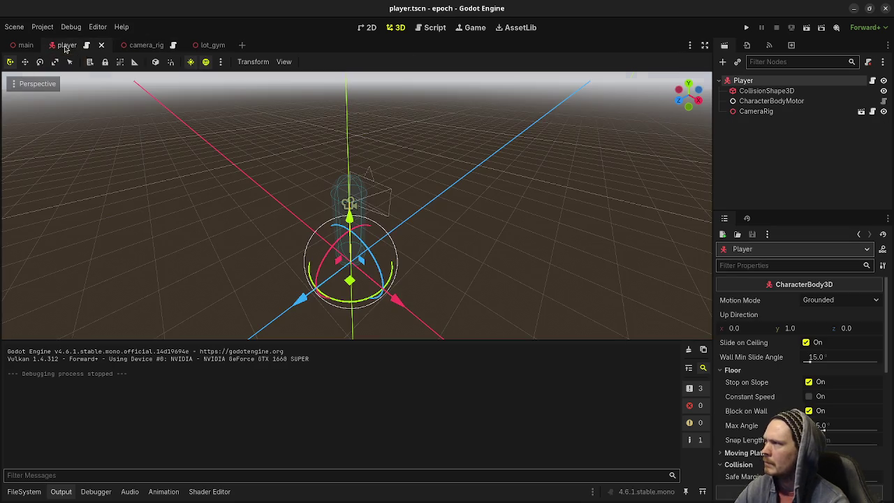
pyautogui.click(760, 91)
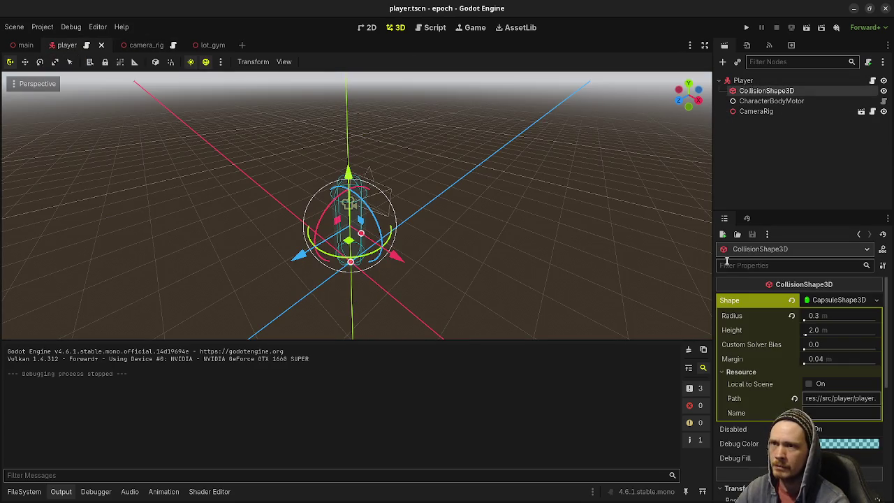
pyautogui.click(827, 333)
pyautogui.write('1.75')
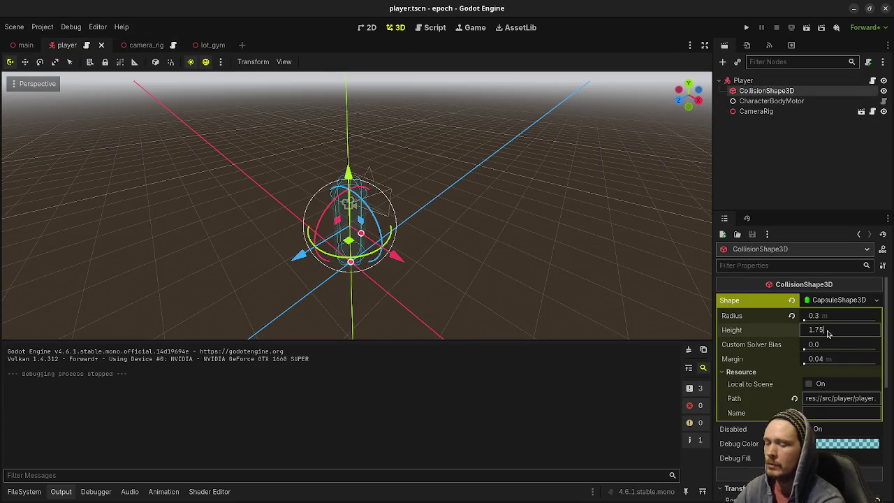
pyautogui.press('Return')
pyautogui.moveTo(420, 258)
pyautogui.mouseDown()
pyautogui.moveTo(399, 230)
pyautogui.moveTo(433, 248)
pyautogui.mouseUp()
pyautogui.scroll(-5, 798, 317)
pyautogui.write('1.75')
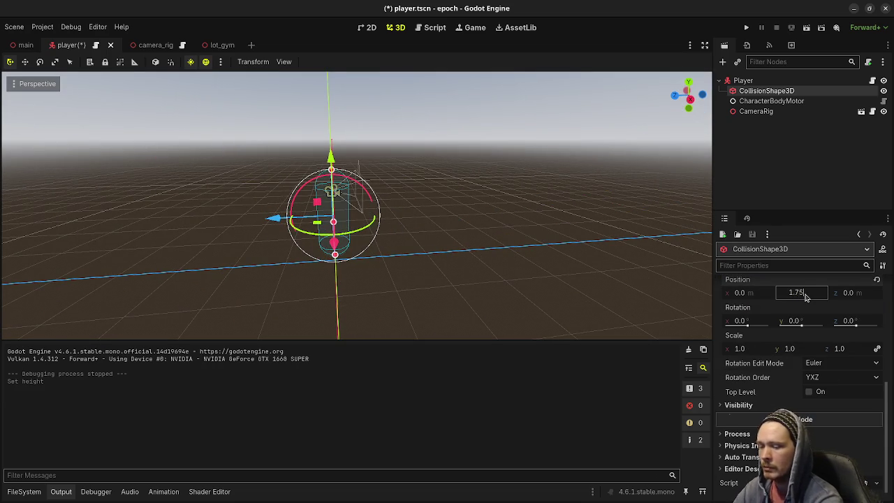
pyautogui.write('2')
pyautogui.press('Return')
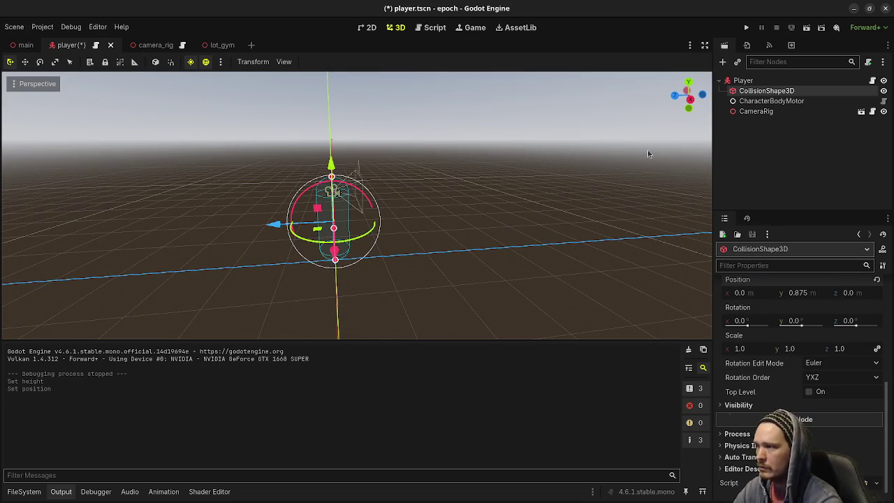
# Step: Inspect and save the shorter capsule, then undo back to 2.0 m, save, and open main.tscn
pyautogui.moveTo(365, 229); pyautogui.dragTo(531, 246)
pyautogui.scroll(3, 505, 265)
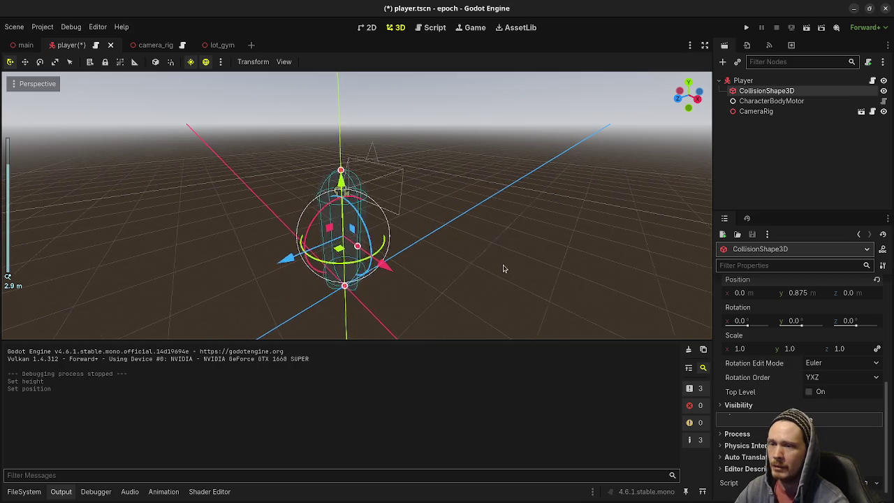
pyautogui.scroll(3, 803, 305)
pyautogui.scroll(4, 803, 305)
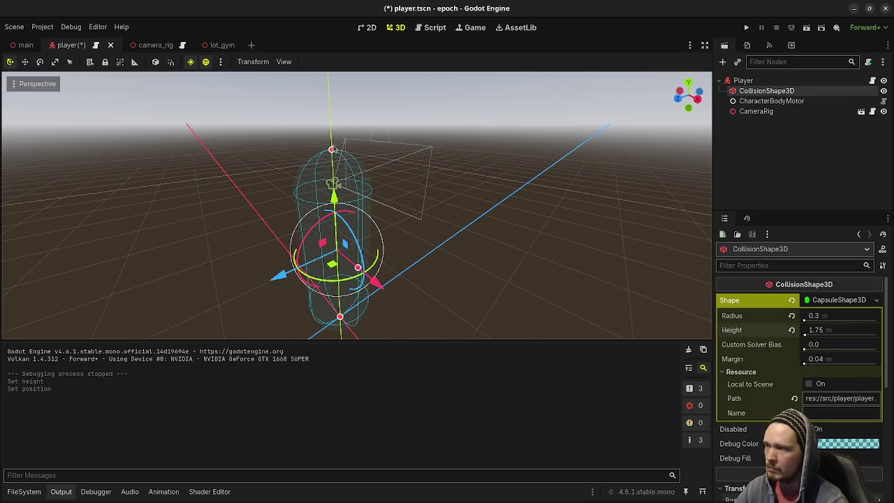
pyautogui.moveTo(332, 150)
pyautogui.mouseDown()
pyautogui.moveTo(367, 208)
pyautogui.moveTo(543, 210)
pyautogui.moveTo(513, 206)
pyautogui.mouseUp()
pyautogui.hotkey('ctrl', 's')
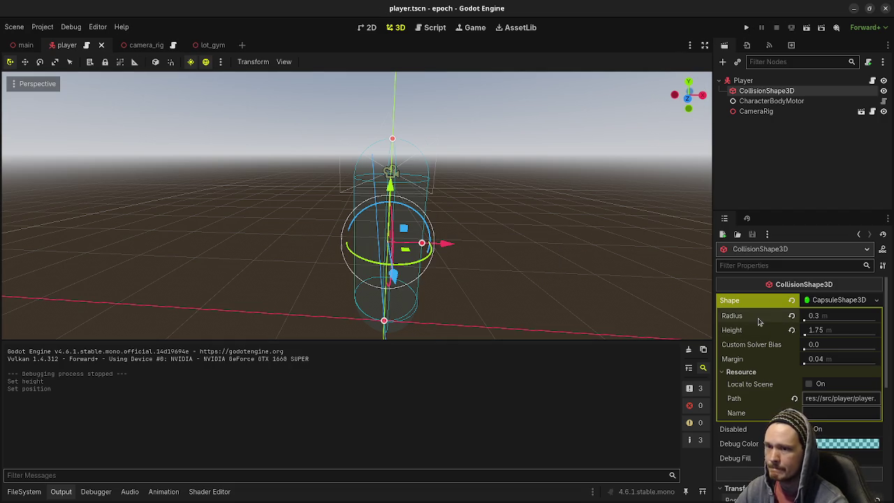
pyautogui.hotkey('ctrl', 'z')
pyautogui.hotkey('ctrl', 'z')
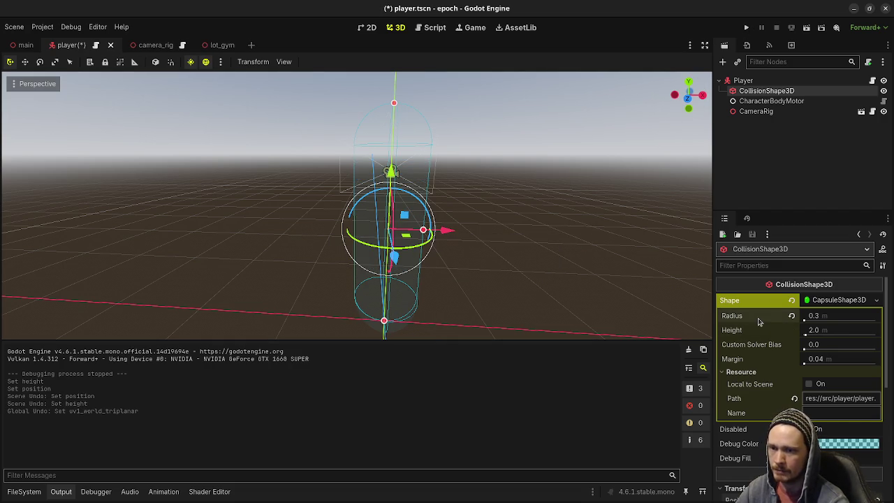
pyautogui.hotkey('ctrl', 's')
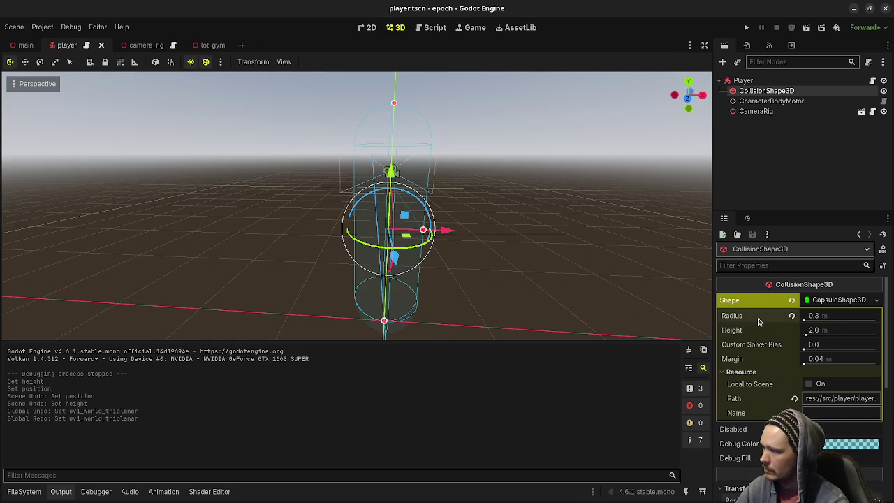
pyautogui.click(24, 44)
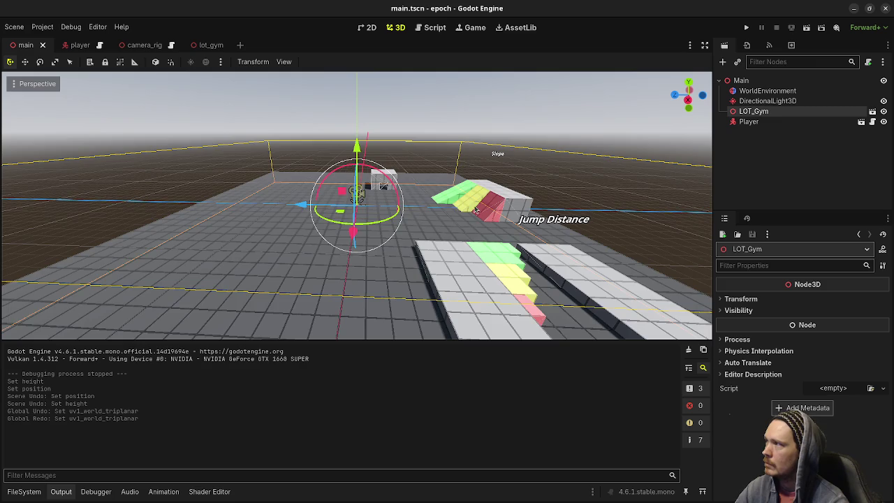
# Step: In lot_gym, copy the Slope's Label3D and paste it under the CrouchHeight node
pyautogui.click(472, 135)
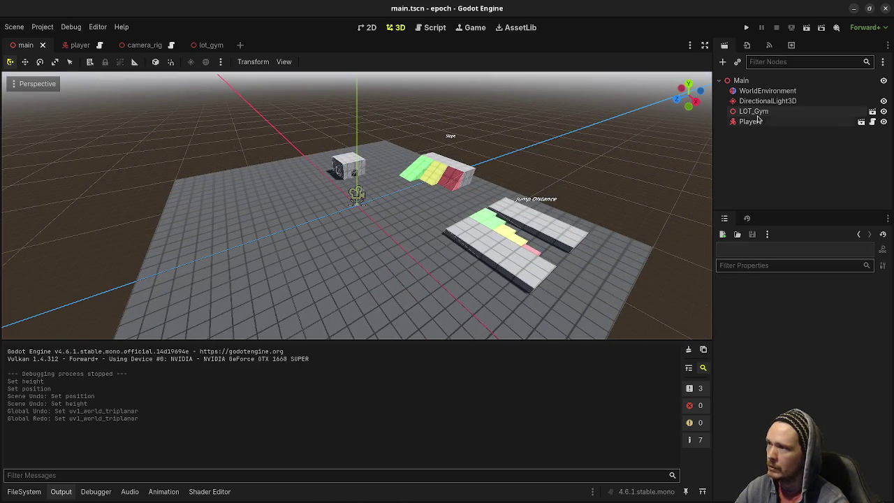
pyautogui.click(208, 45)
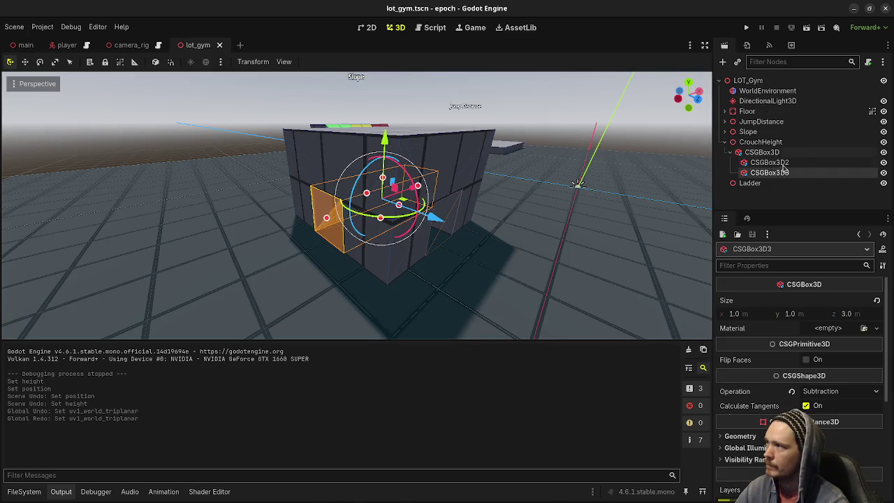
pyautogui.click(750, 183)
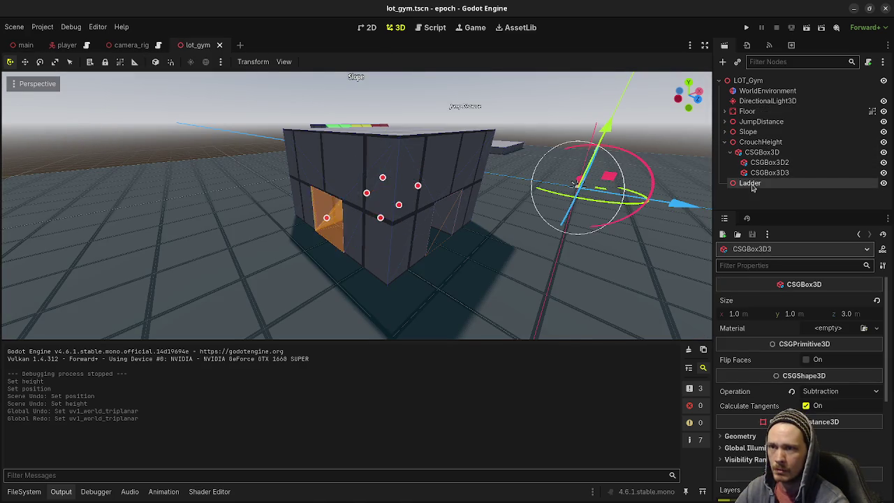
pyautogui.click(761, 142)
pyautogui.click(724, 131)
pyautogui.click(768, 143)
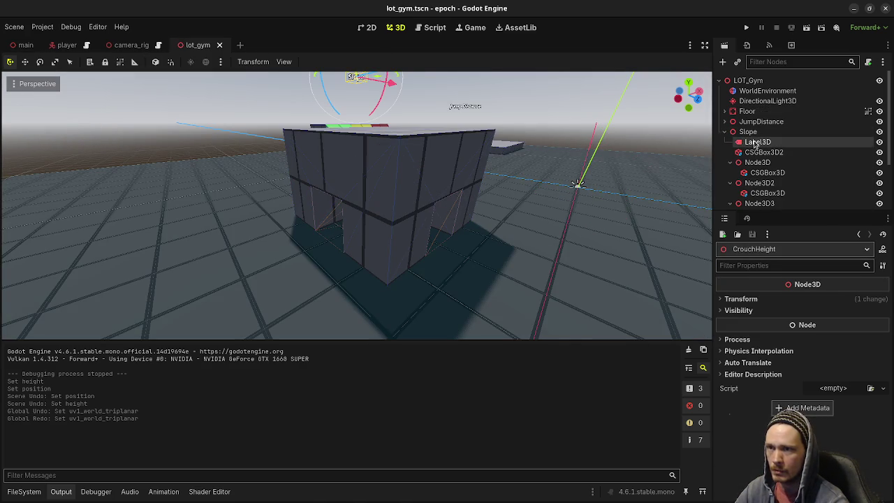
pyautogui.hotkey('ctrl', 'c')
pyautogui.click(724, 131)
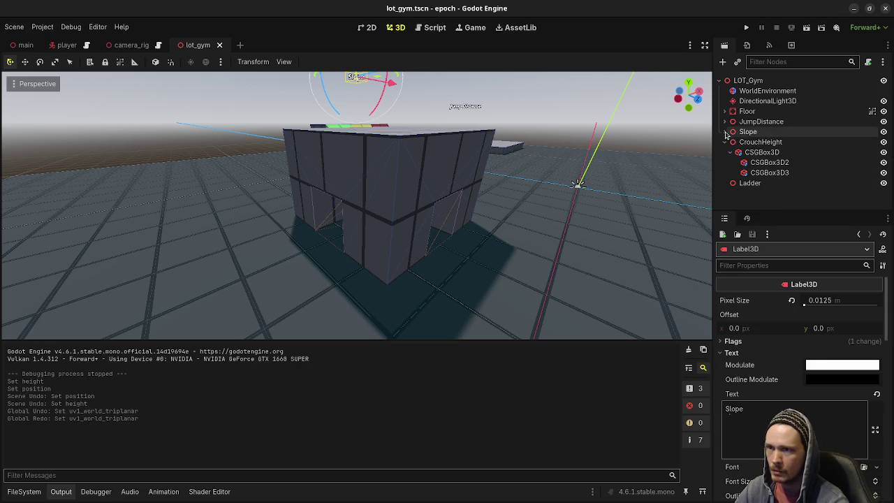
pyautogui.click(761, 142)
pyautogui.hotkey('ctrl', 'v')
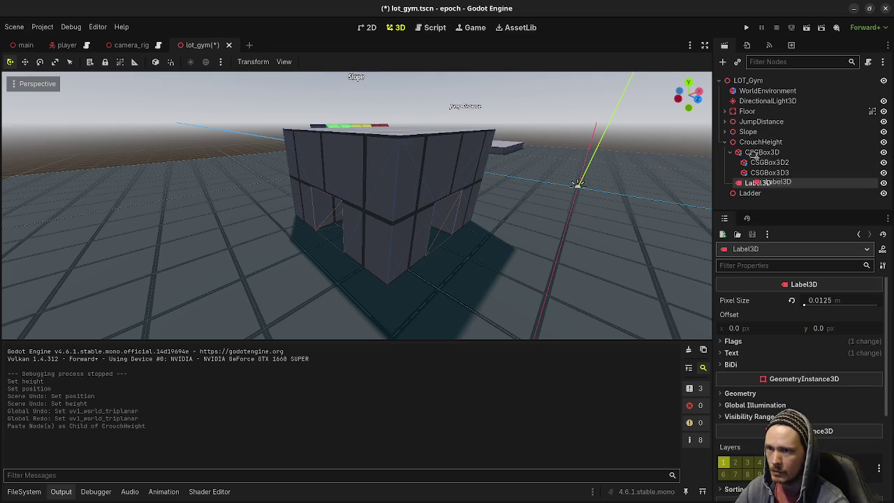
# Step: Position the pasted label just above the crouch box and save the scene
pyautogui.moveTo(756, 149); pyautogui.dragTo(758, 148)
pyautogui.scroll(-5, 459, 184)
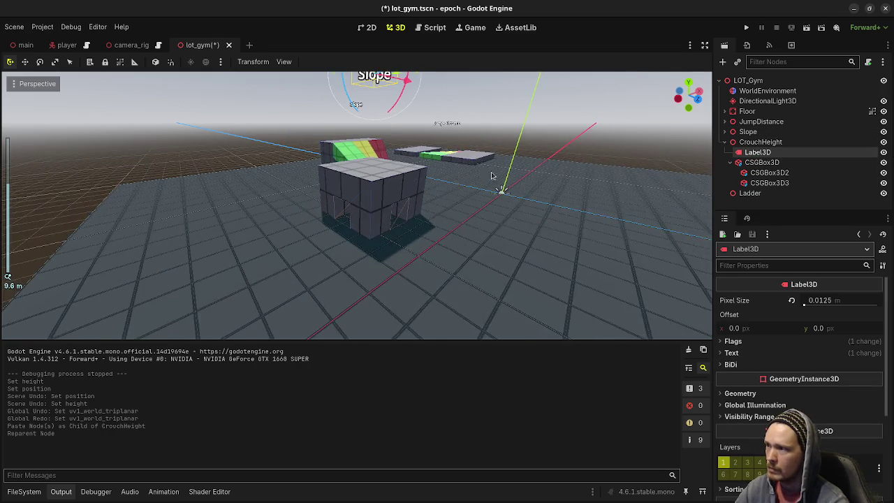
pyautogui.scroll(-3, 426, 185)
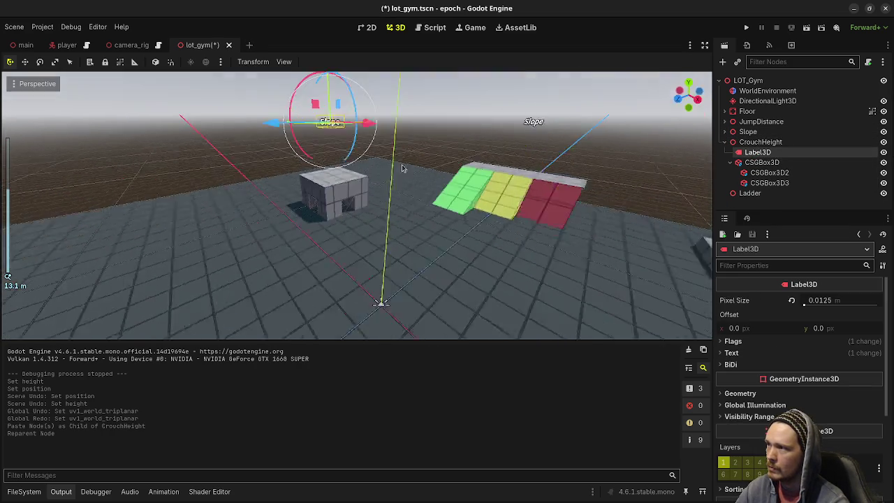
pyautogui.scroll(-2, 335, 102)
pyautogui.moveTo(335, 82); pyautogui.dragTo(334, 98)
pyautogui.hotkey('ctrl', 's')
# Step: Change the label's text to 'Crouch Height', save, and collapse the CrouchHeight tree nodes
pyautogui.scroll(4, 382, 214)
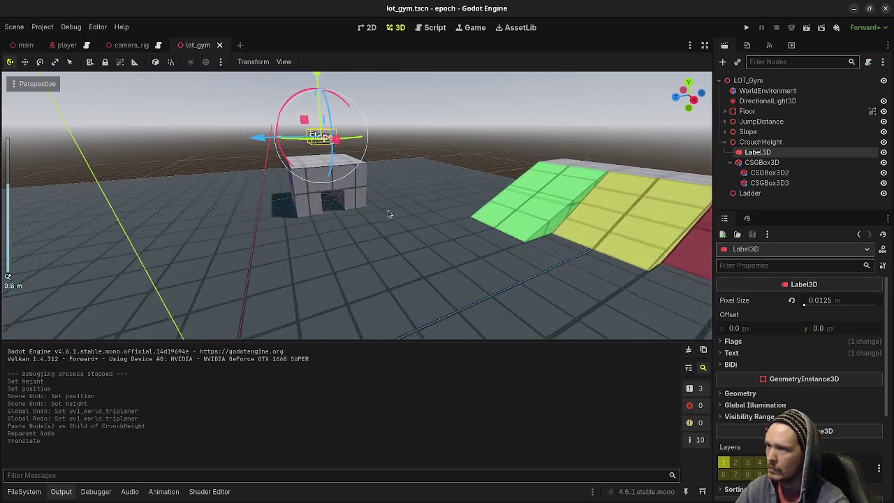
pyautogui.moveTo(382, 214); pyautogui.dragTo(699, 196)
pyautogui.click(733, 341)
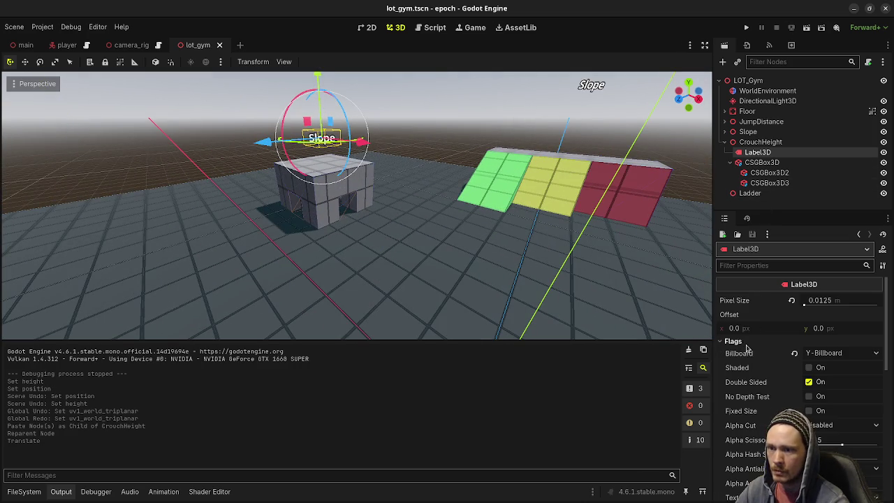
pyautogui.click(733, 341)
pyautogui.click(732, 353)
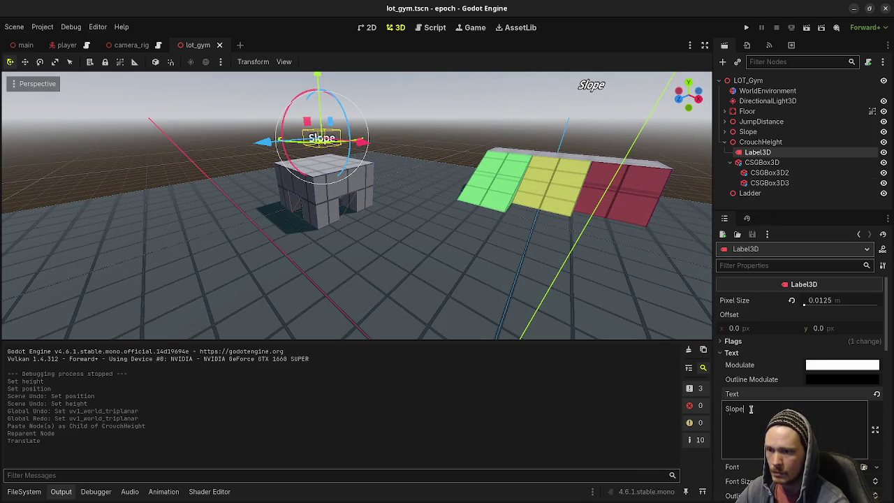
pyautogui.write('Crouch Height')
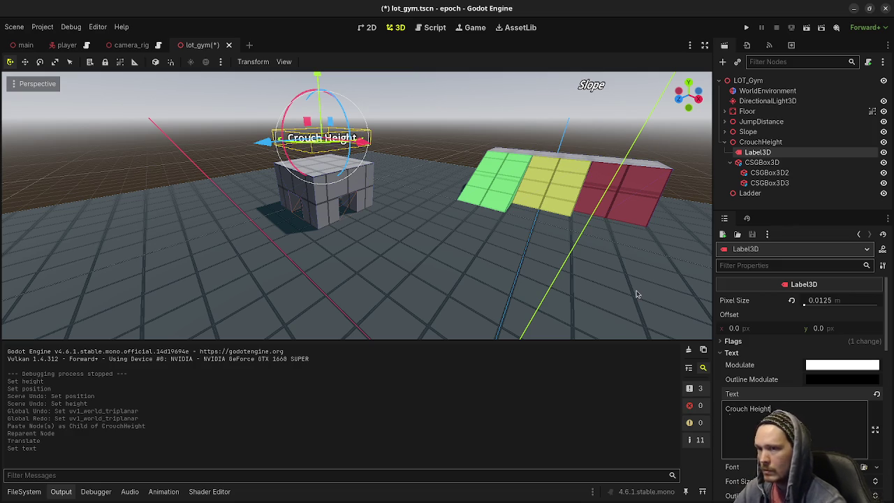
pyautogui.hotkey('ctrl', 's')
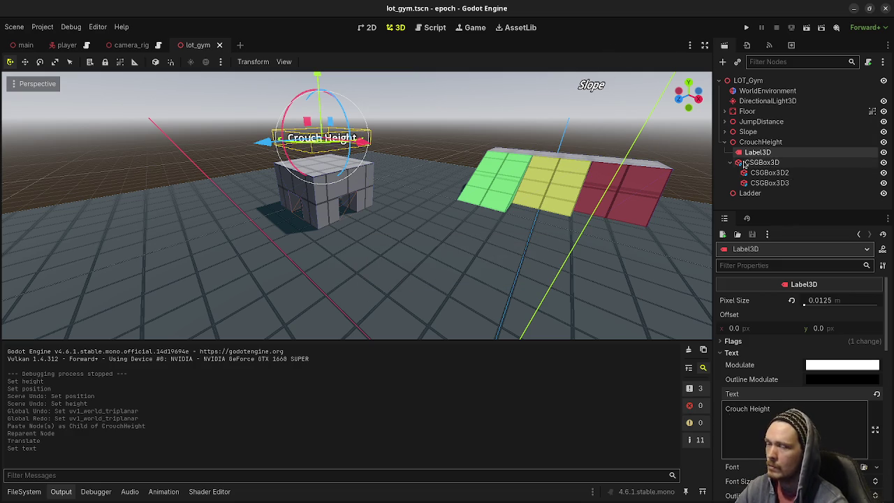
pyautogui.click(732, 162)
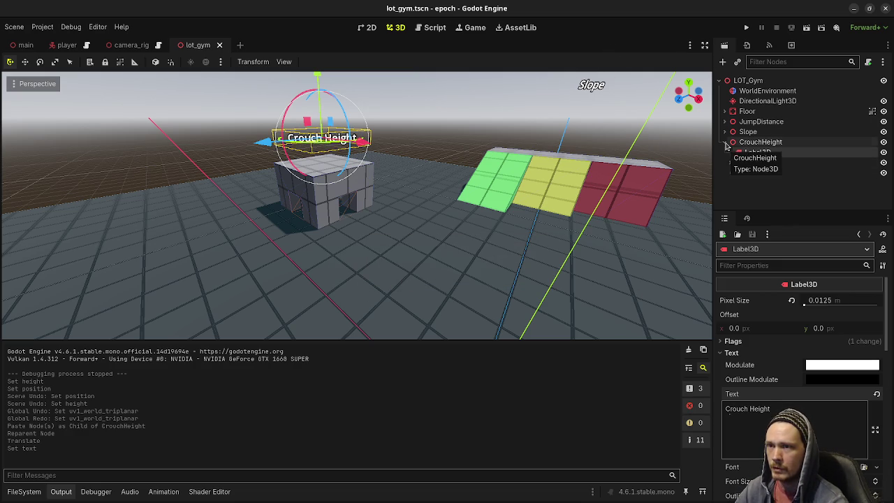
pyautogui.click(725, 142)
pyautogui.click(745, 28)
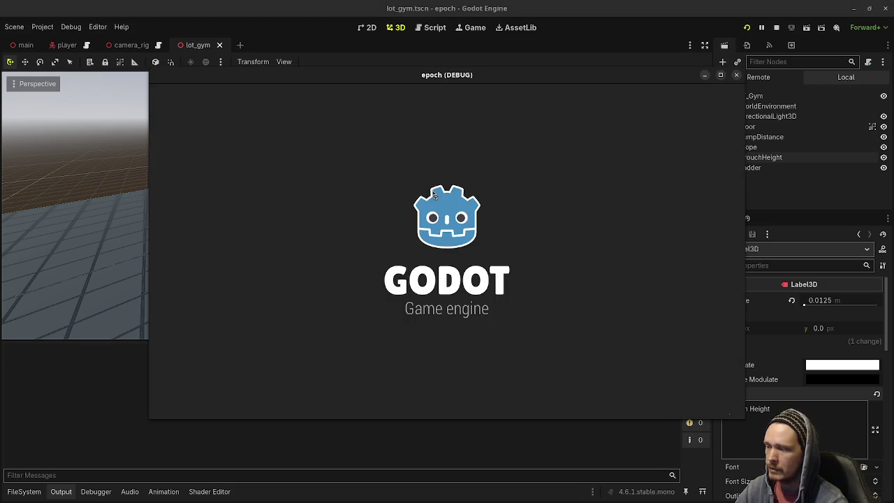
pyautogui.press('w')
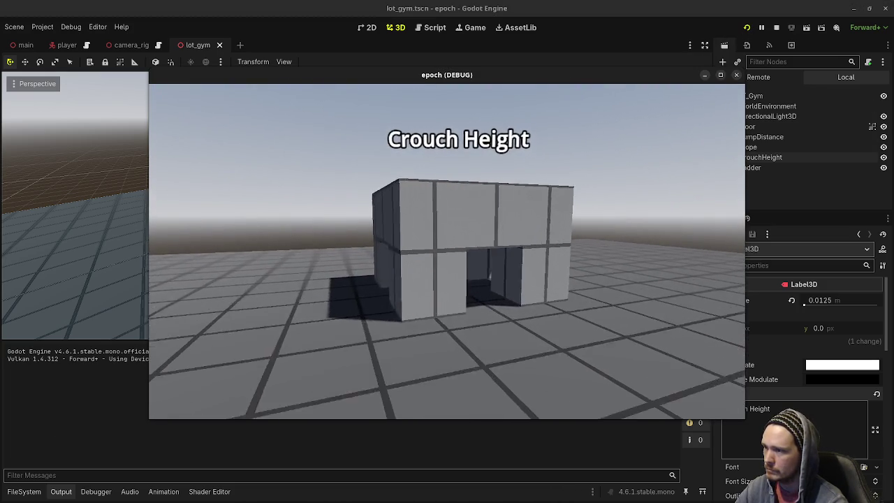
pyautogui.press('s')
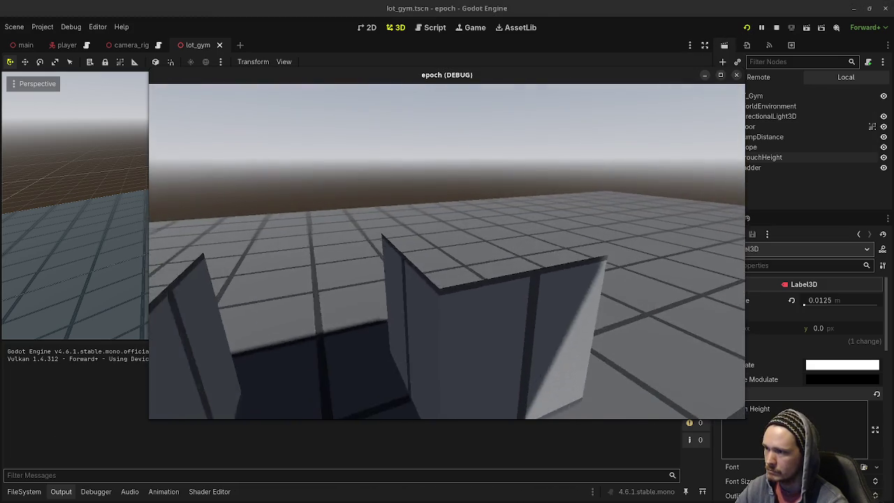
pyautogui.click(777, 28)
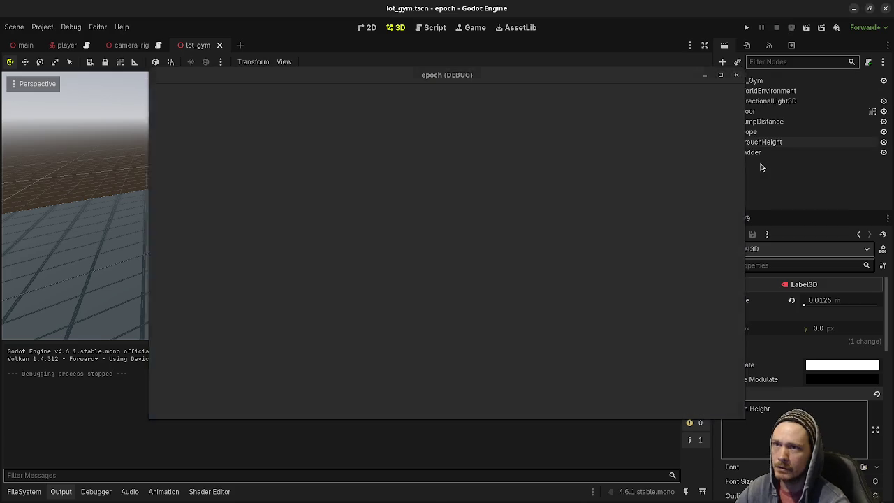
pyautogui.click(761, 162)
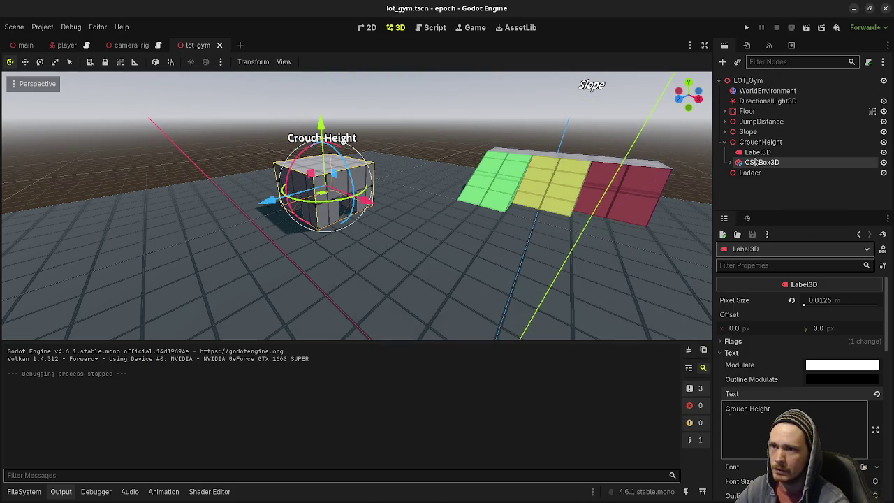
# Step: Enable collision on the crouch box, run the game, and walk up to and through its doorway
pyautogui.click(806, 420)
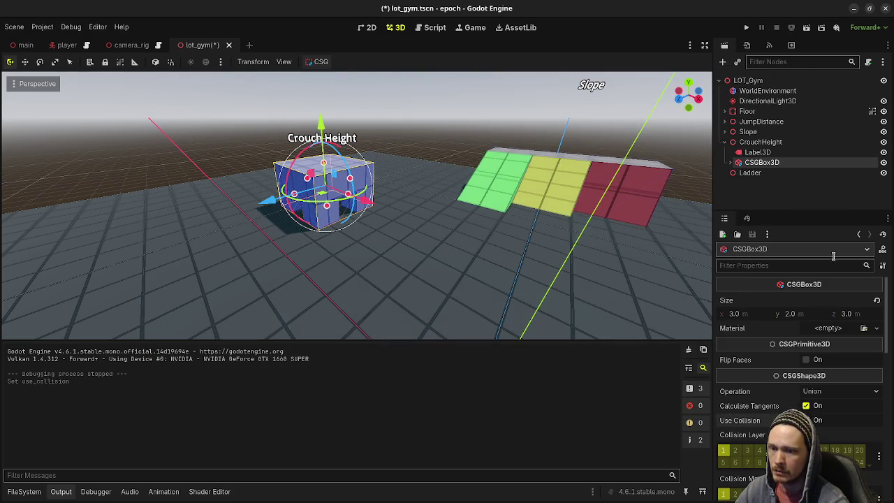
pyautogui.click(746, 27)
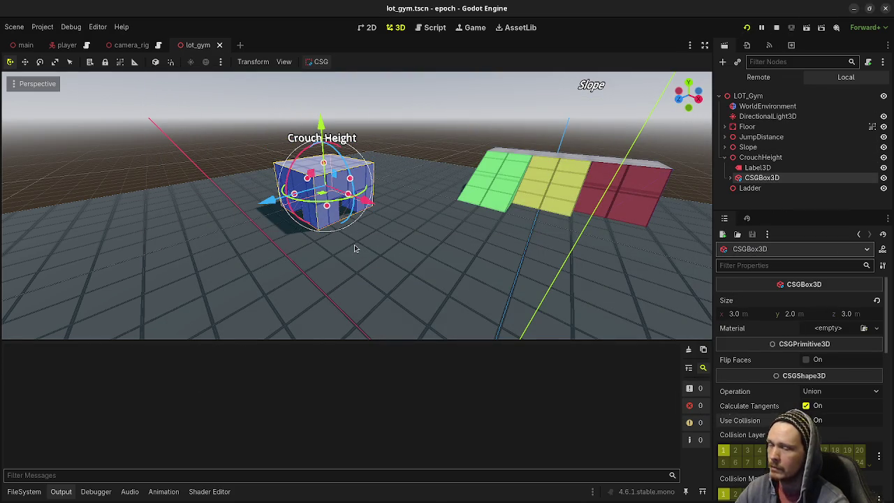
pyautogui.press('a')
pyautogui.press('w')
pyautogui.press('w')
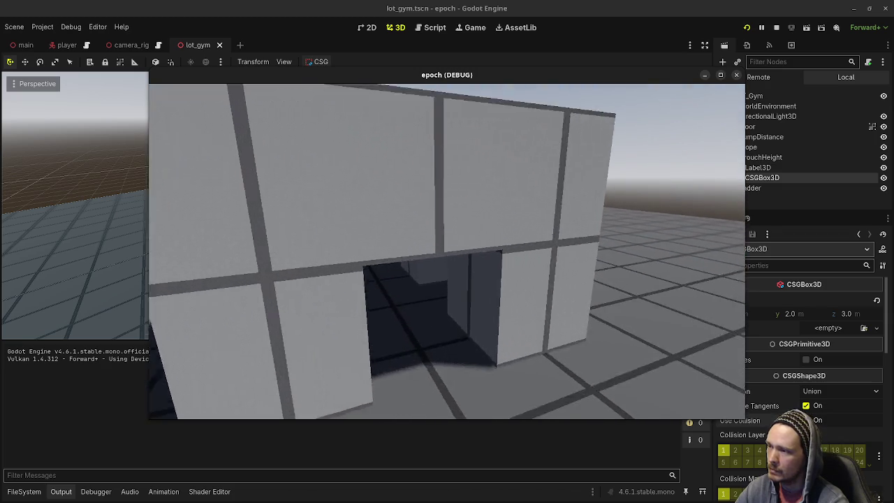
pyautogui.press('s')
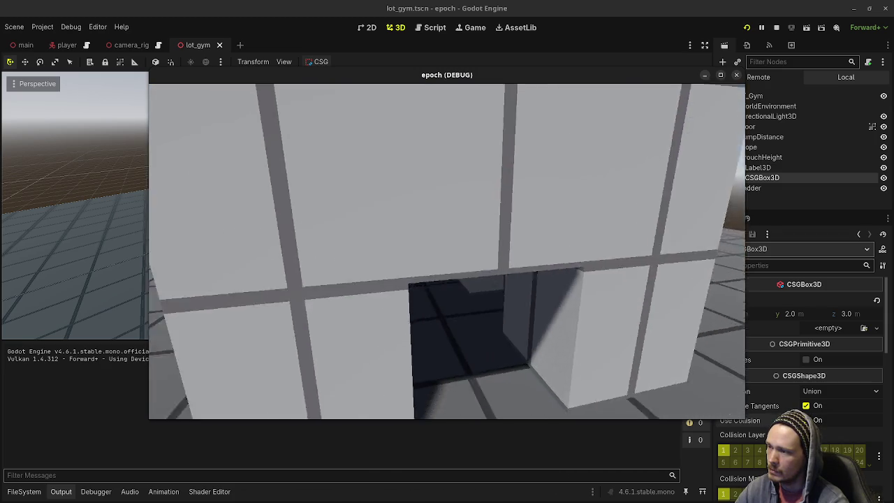
pyautogui.press('a')
pyautogui.press('w')
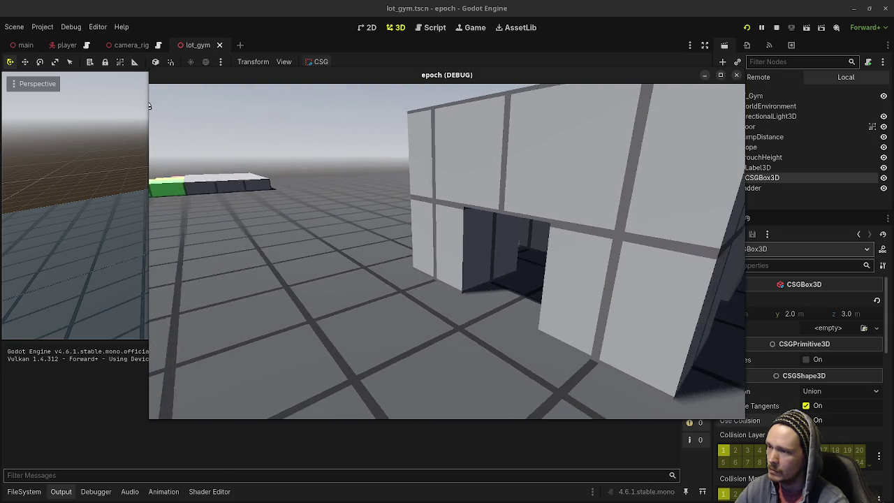
pyautogui.press('s')
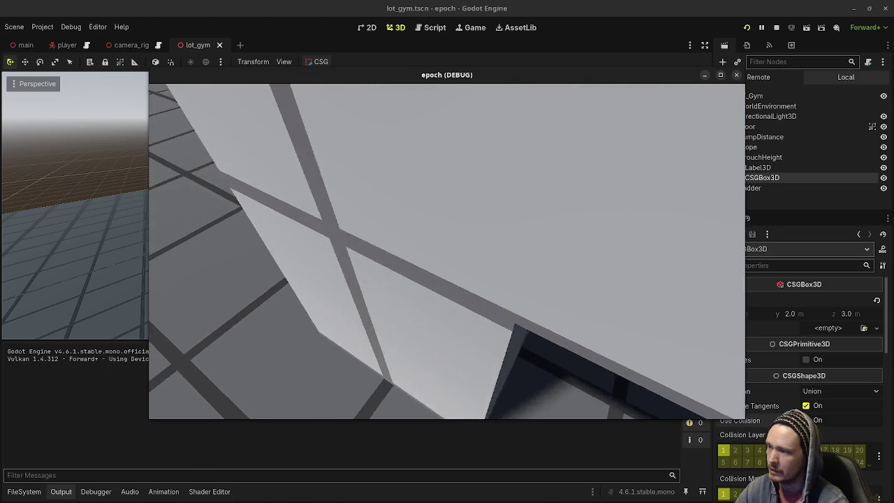
pyautogui.press('w')
pyautogui.press('w')
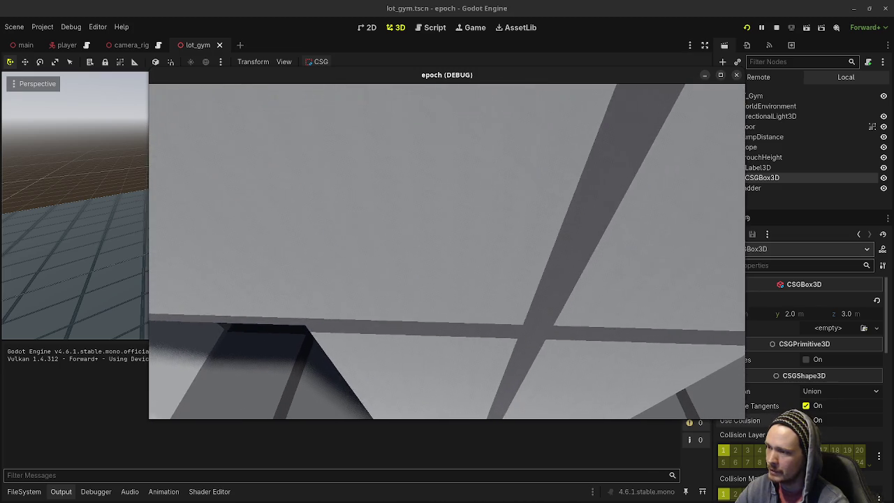
pyautogui.press('s')
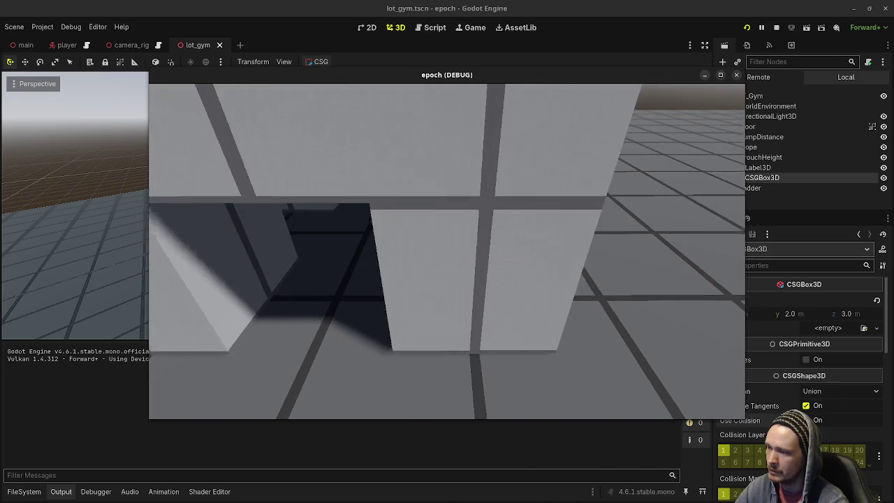
# Step: Circle to the doorway's left and move in and out under the box face and along the wall
pyautogui.press('a')
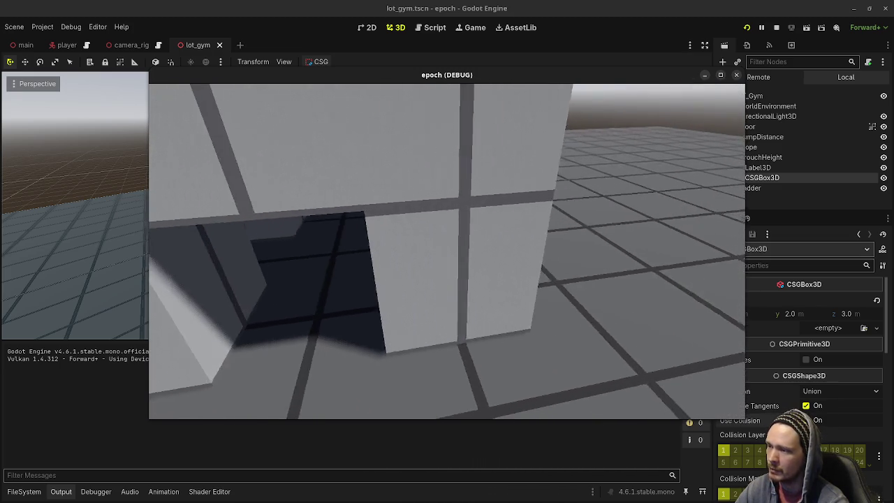
pyautogui.press('w')
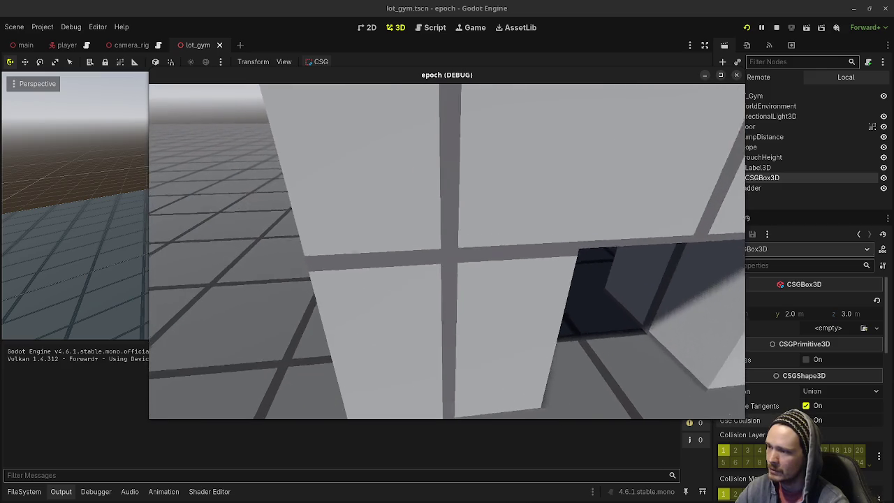
pyautogui.press('s')
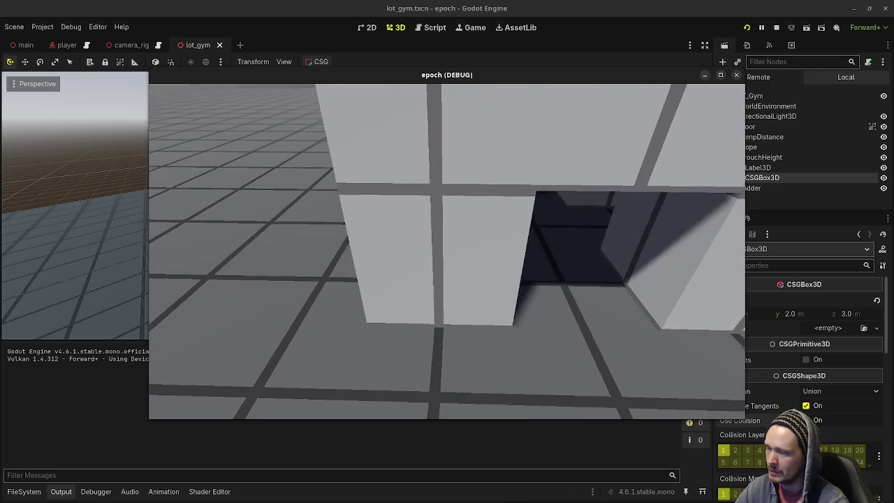
pyautogui.press('w')
pyautogui.press('s')
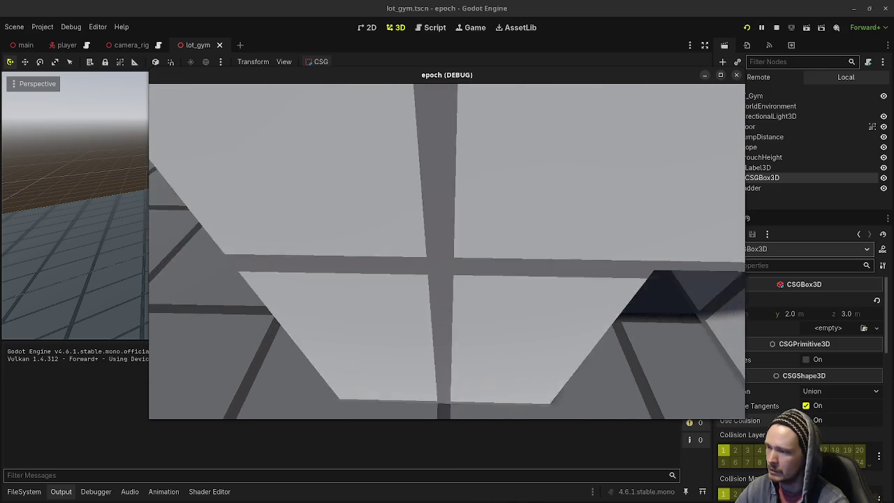
pyautogui.press('w')
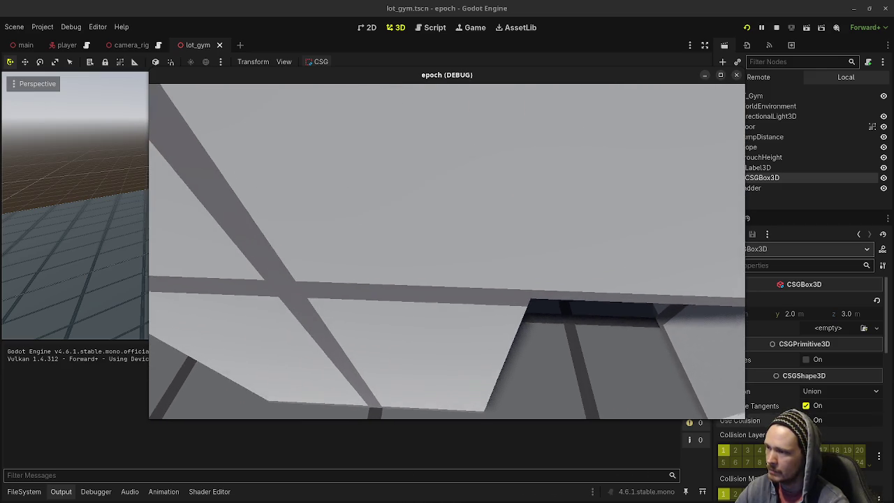
pyautogui.press('s')
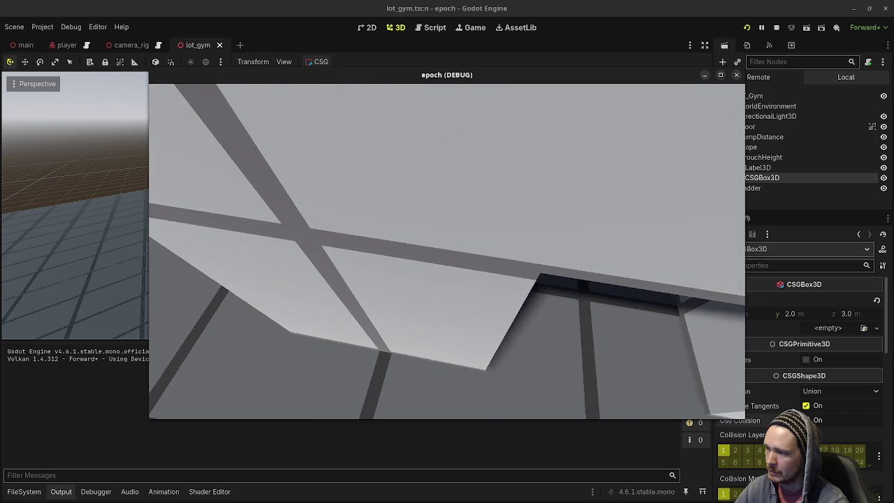
pyautogui.press('a')
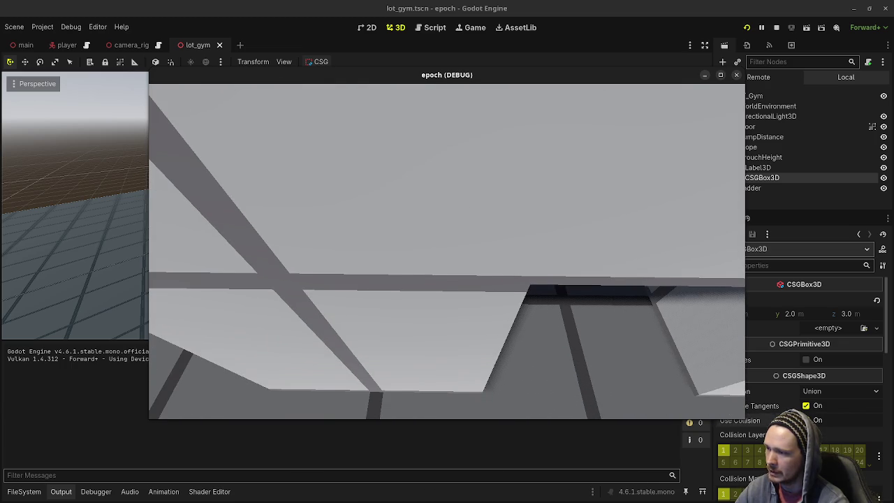
pyautogui.press('s')
pyautogui.press('s')
pyautogui.press('w')
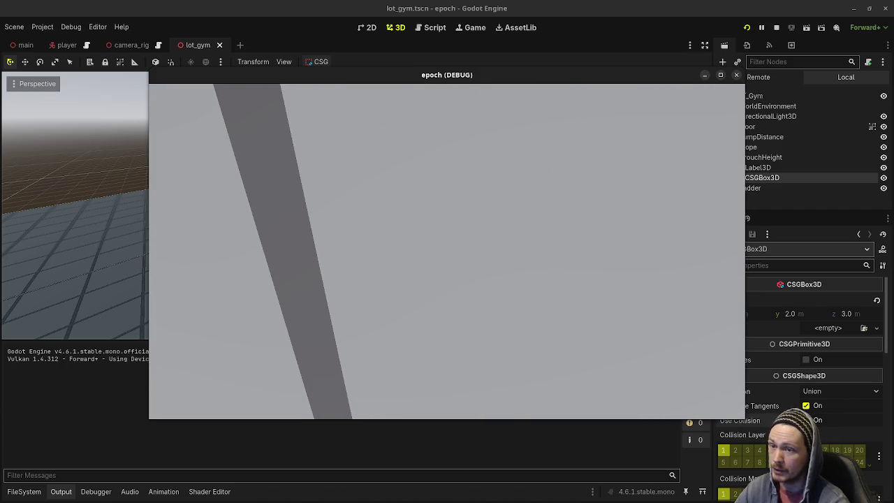
pyautogui.press('s')
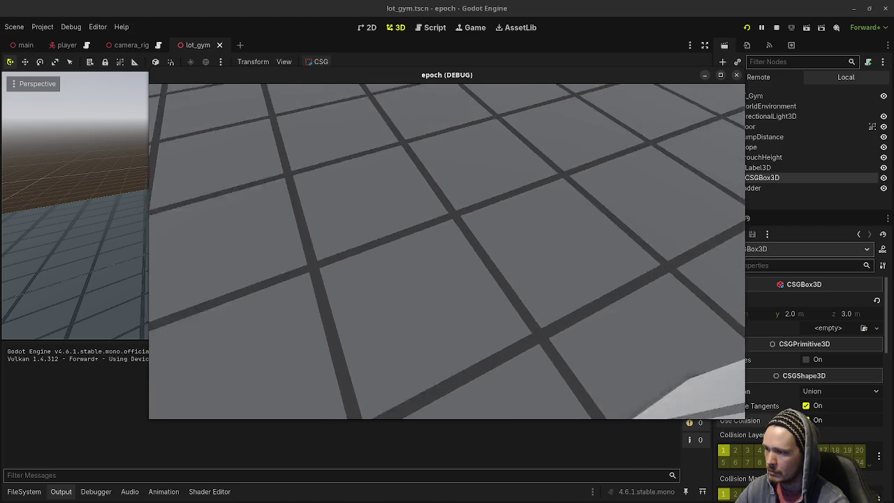
pyautogui.press('w')
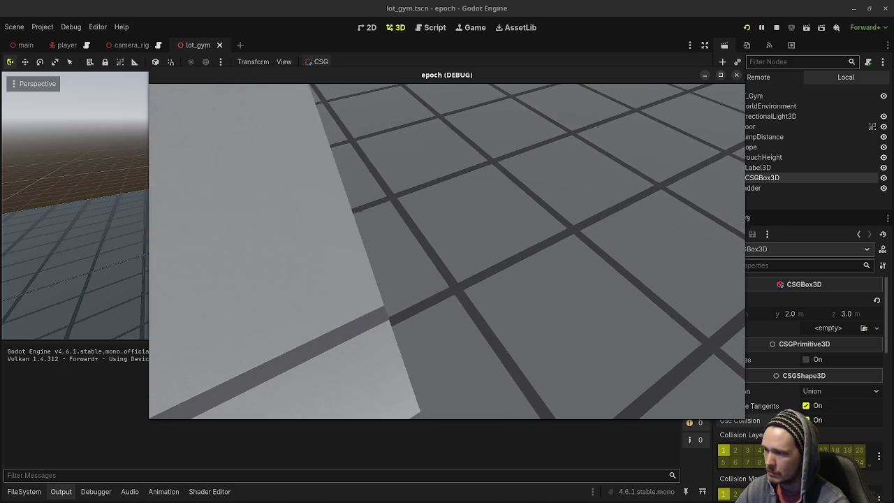
pyautogui.press('s')
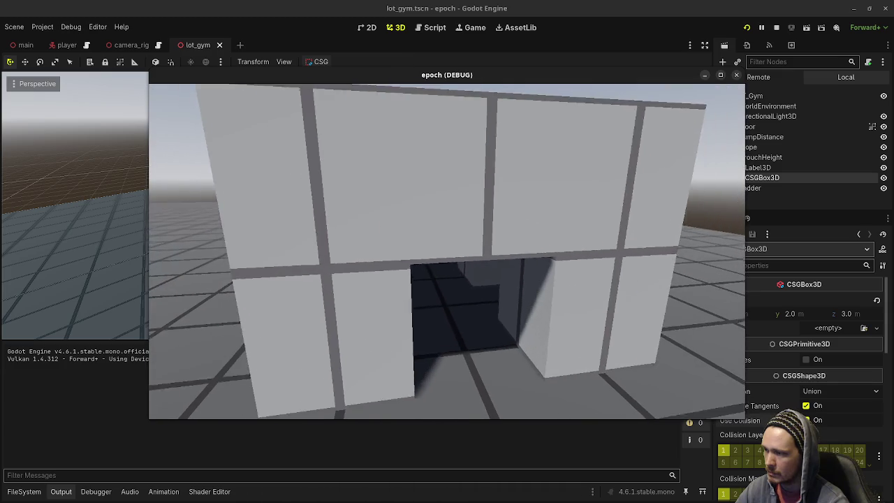
pyautogui.press('s')
pyautogui.press('Escape')
# Step: Walk past the Crouch Height wall toward the slopes and back, then stop the game
pyautogui.click(509, 89)
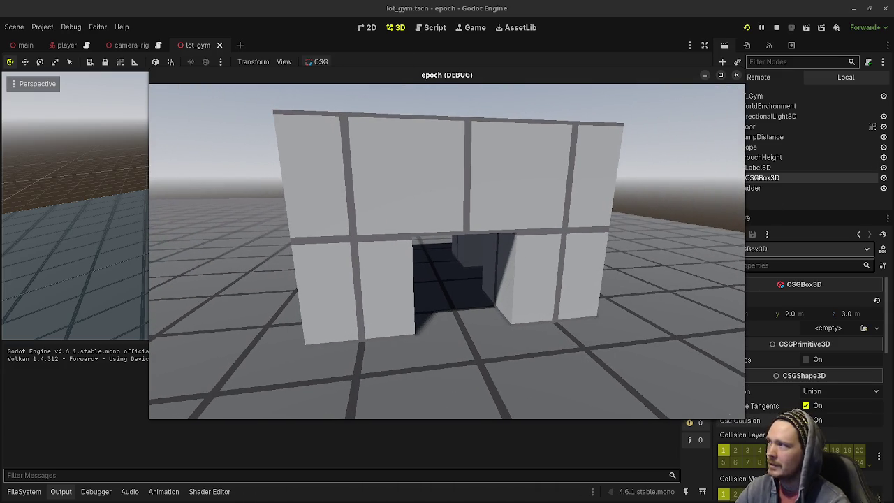
pyautogui.press('w')
pyautogui.press('w')
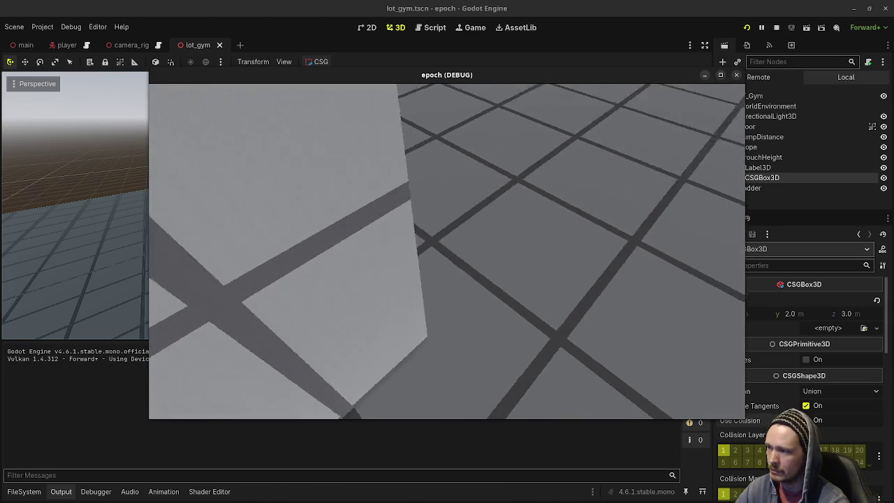
pyautogui.press('w')
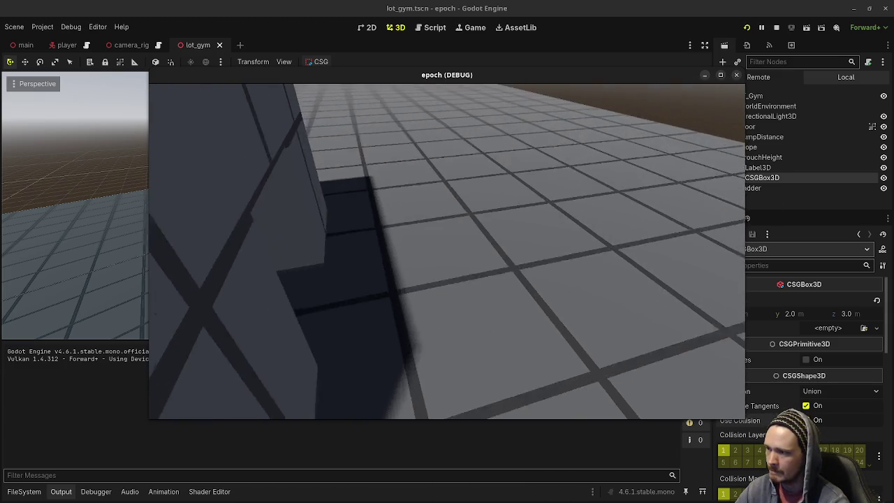
pyautogui.press('w')
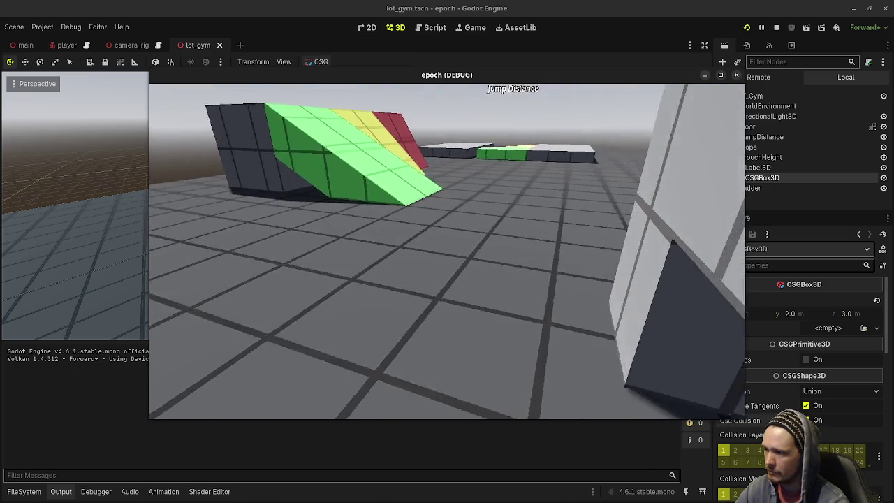
pyautogui.press('w')
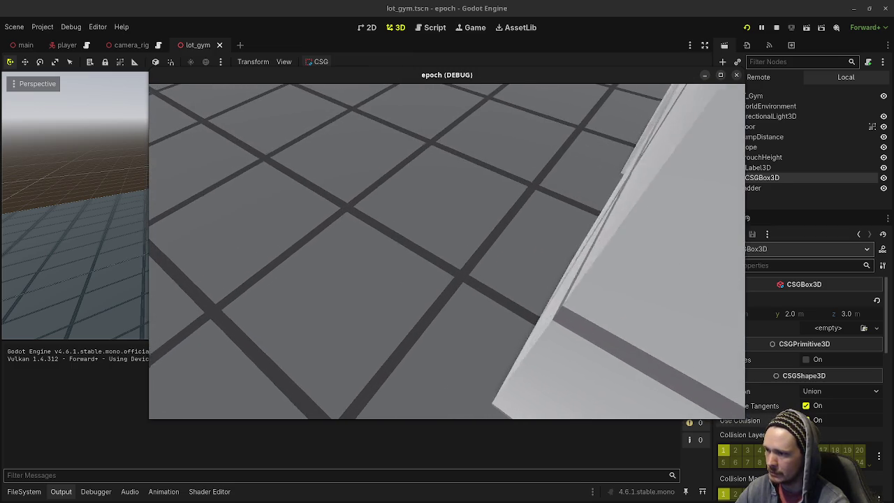
pyautogui.press('w')
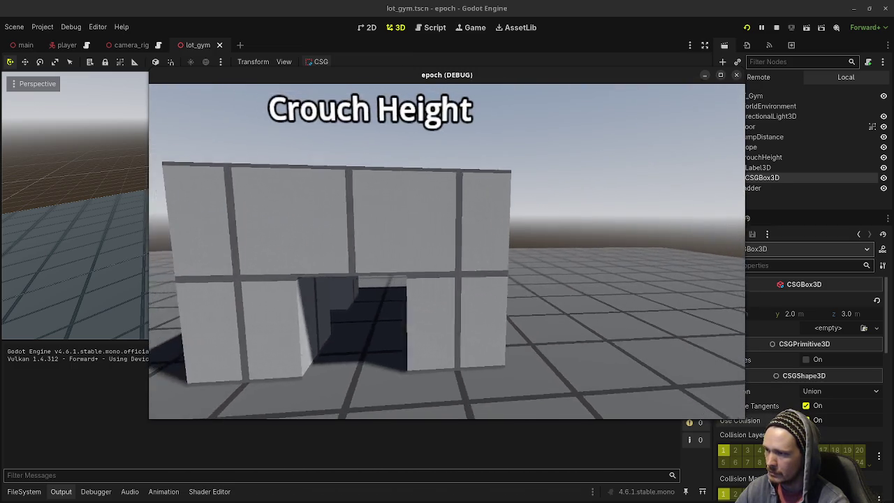
pyautogui.press('w')
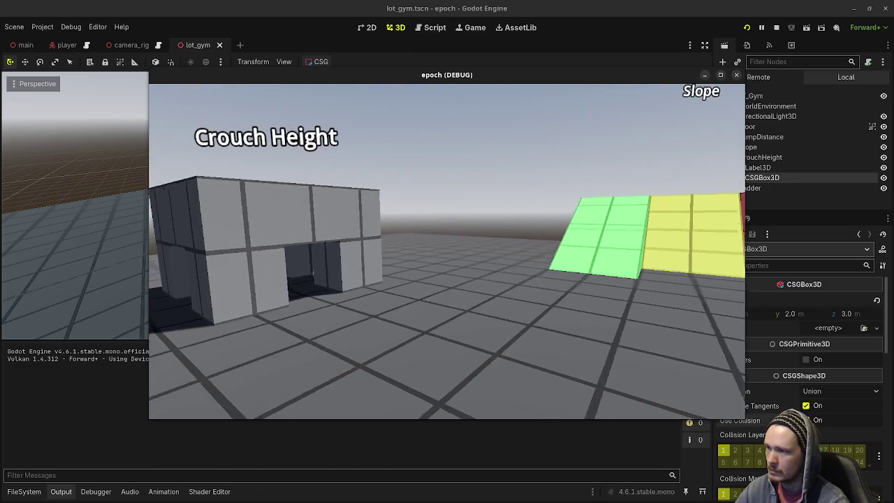
pyautogui.press('w')
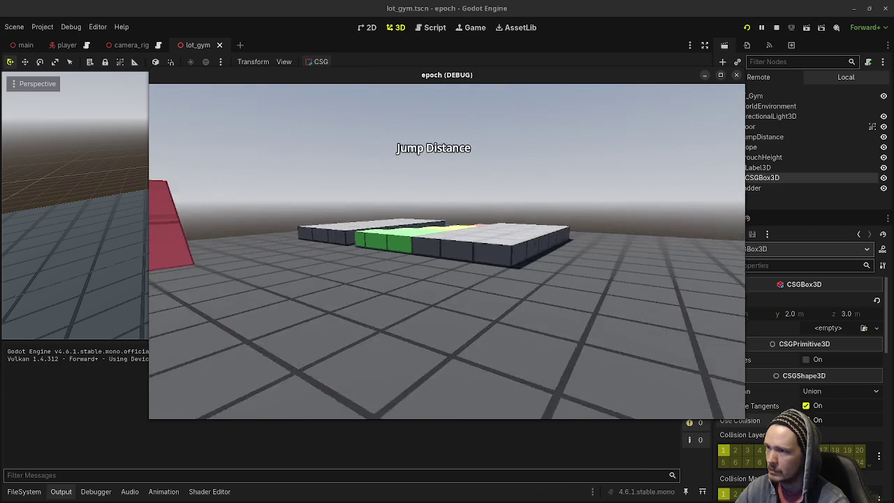
pyautogui.click(776, 27)
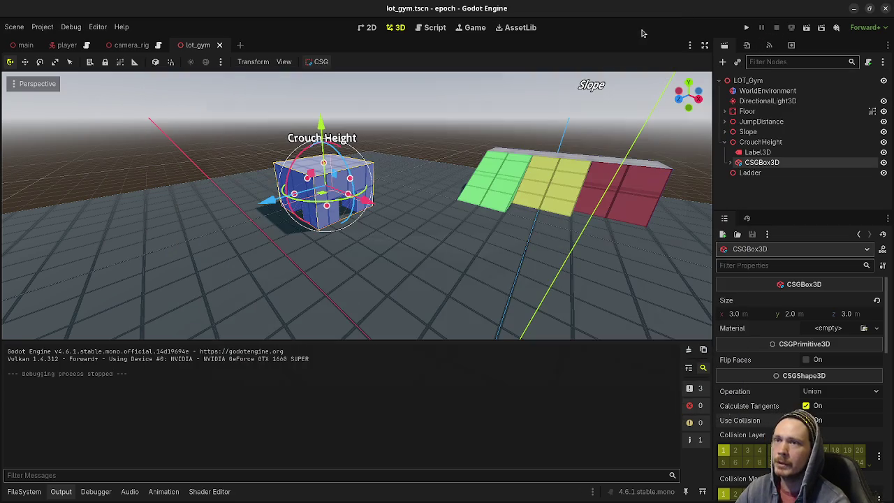
# Step: With Ladder selected, fold away CrouchHeight's children in the Scene dock and save lot_gym
pyautogui.click(743, 174)
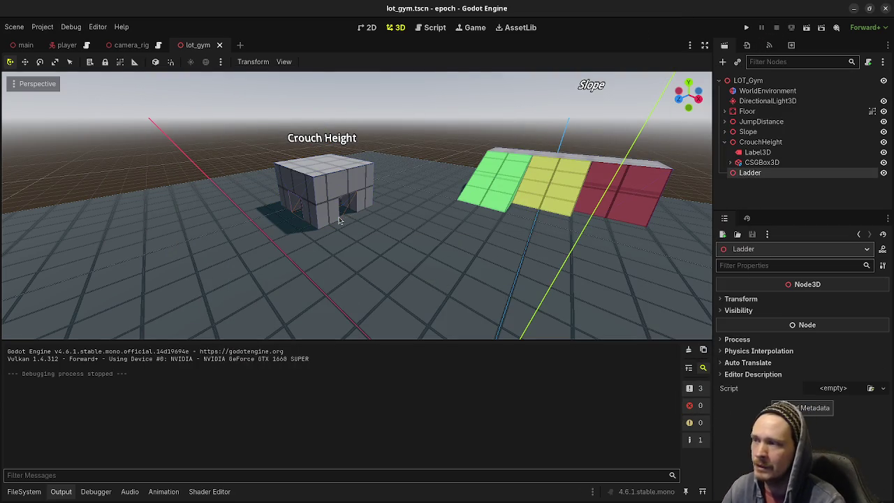
pyautogui.moveTo(397, 218)
pyautogui.mouseDown()
pyautogui.moveTo(252, 209)
pyautogui.moveTo(513, 189)
pyautogui.mouseUp()
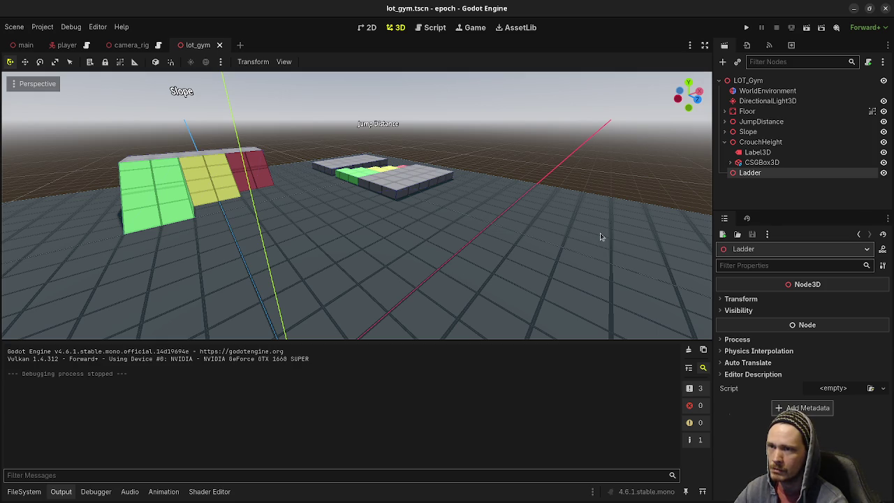
pyautogui.click(724, 142)
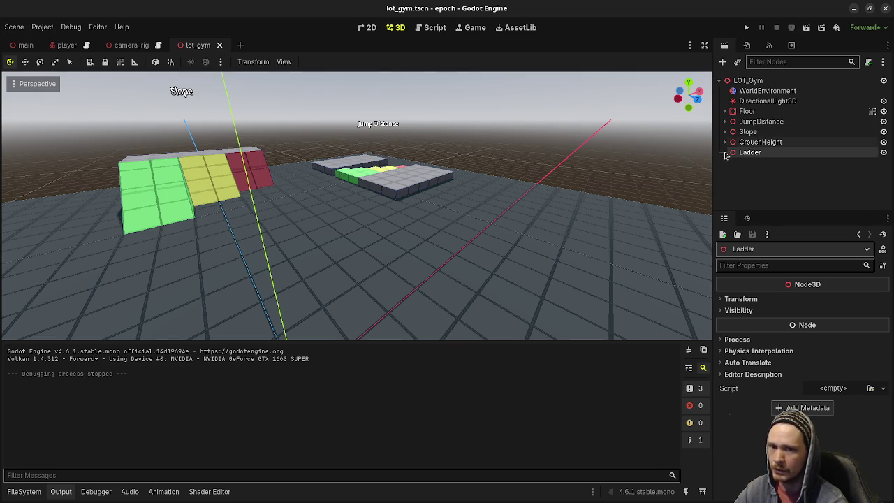
pyautogui.hotkey('ctrl', 's')
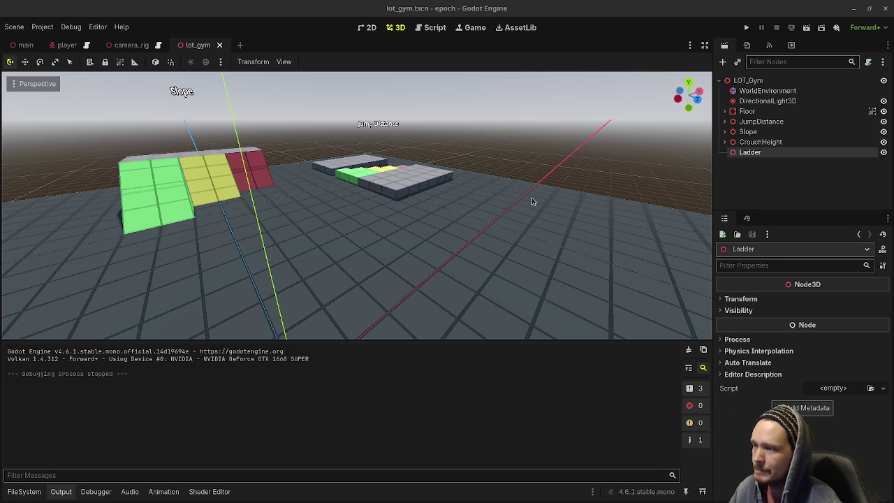
pyautogui.click(552, 148)
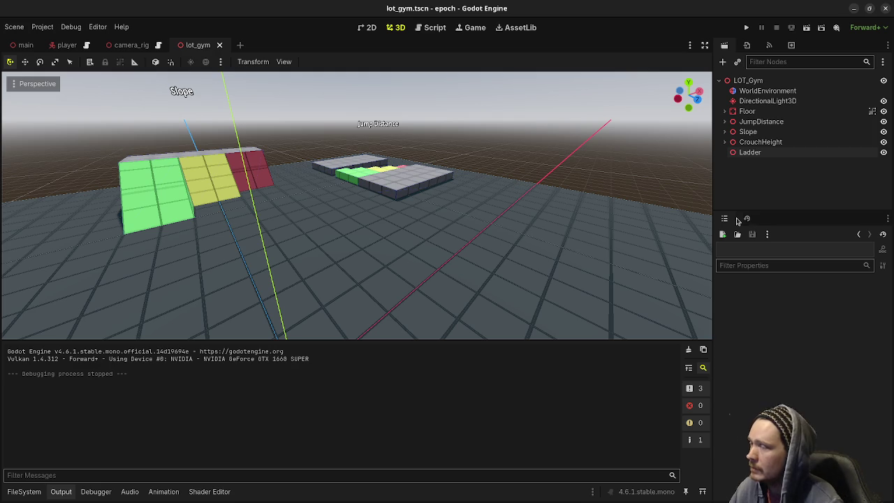
pyautogui.click(751, 155)
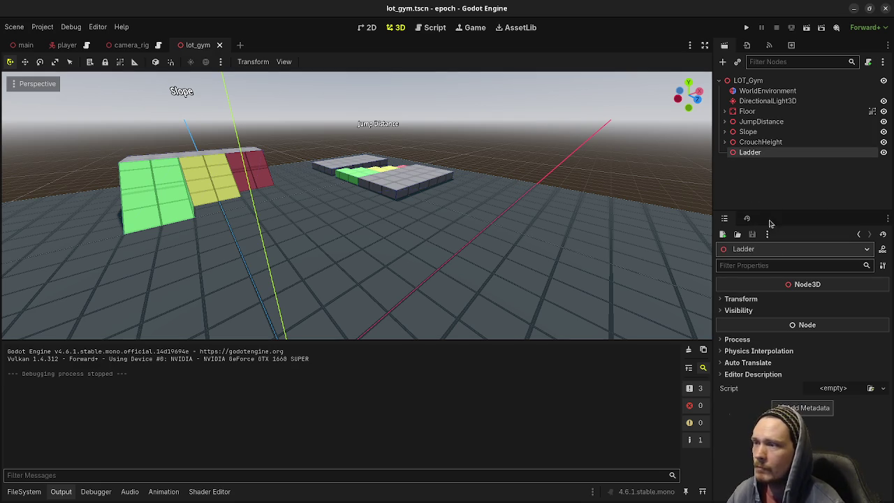
# Step: Add a CSGBox3D under Ladder and size it 3 × 4 × 3 m (height 4, X and Z 3)
pyautogui.hotkey('ctrl', 'a')
pyautogui.press('Return')
pyautogui.press('f')
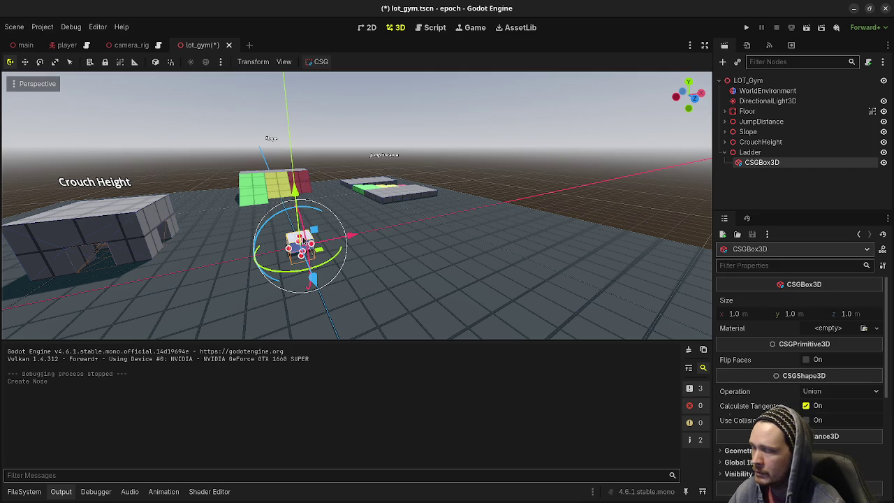
pyautogui.moveTo(307, 229); pyautogui.dragTo(307, 185)
pyautogui.moveTo(310, 203); pyautogui.dragTo(310, 146)
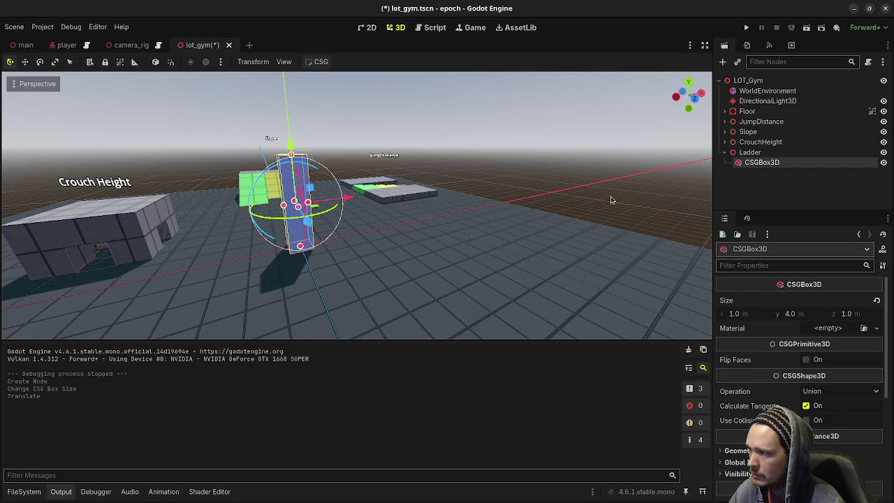
pyautogui.click(746, 314)
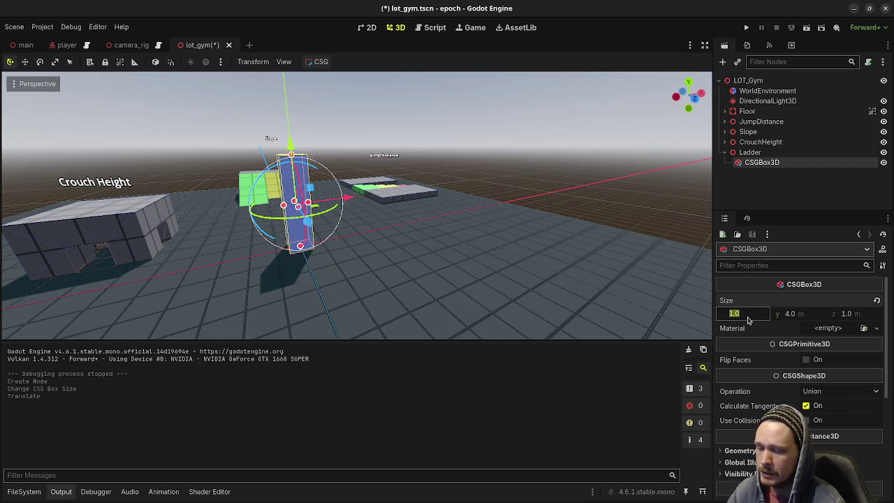
pyautogui.write('3')
pyautogui.click(845, 315)
pyautogui.write('3')
pyautogui.press('Return')
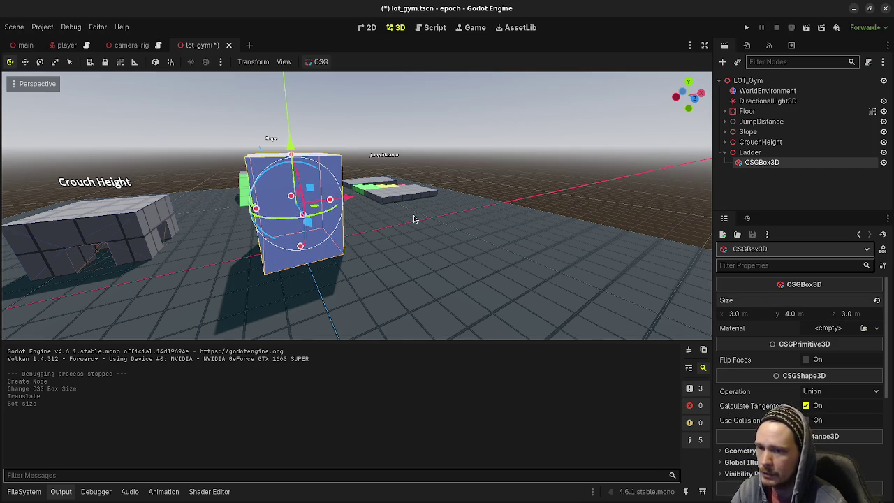
pyautogui.moveTo(415, 219); pyautogui.dragTo(410, 242)
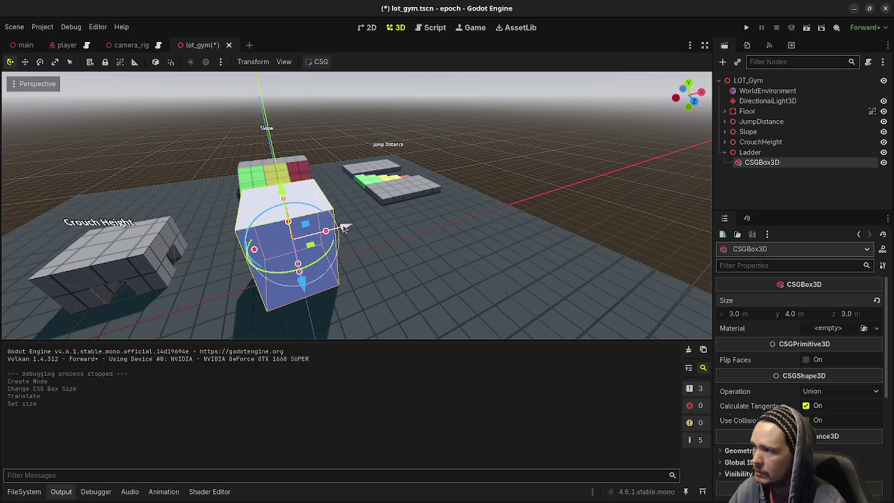
# Step: Duplicate Ladder's CSGBox3D to create CSGBox3D2
pyautogui.click(751, 153)
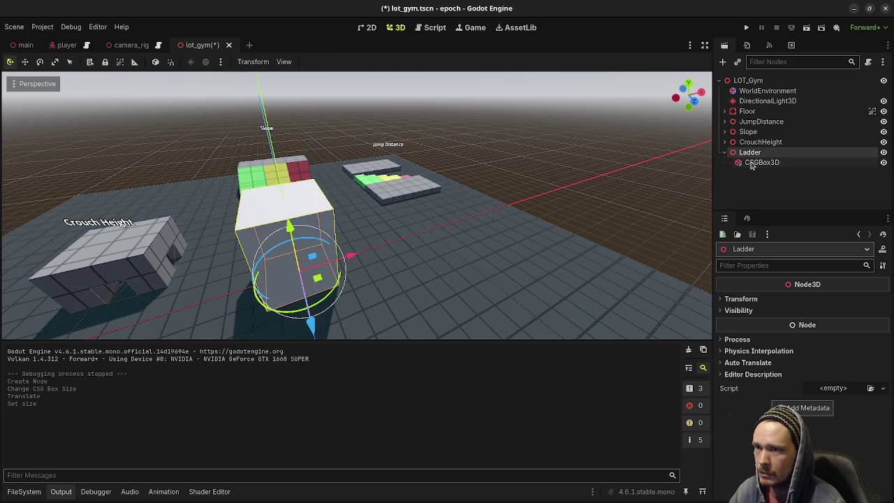
pyautogui.hotkey('ctrl', 'a')
pyautogui.click(373, 411)
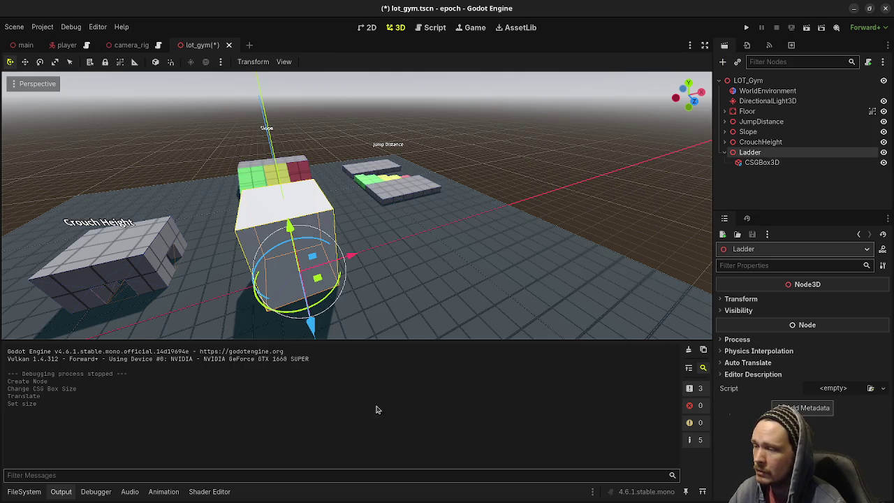
pyautogui.click(760, 162)
pyautogui.hotkey('ctrl', 'd')
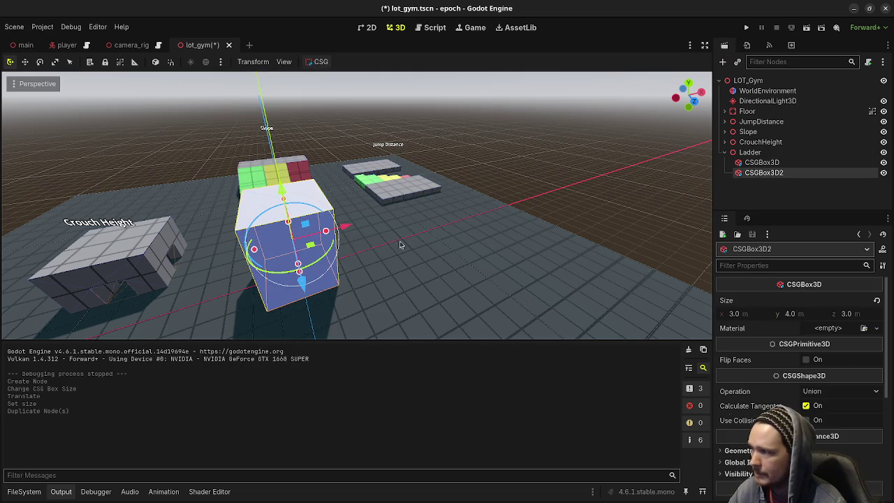
# Step: Move the duplicate box along X so it sits beside the original
pyautogui.moveTo(351, 240); pyautogui.dragTo(488, 285)
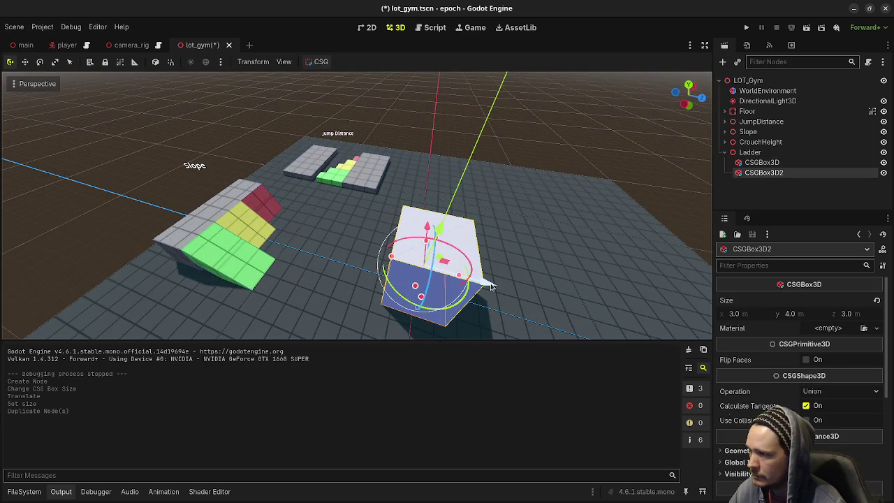
pyautogui.moveTo(491, 287)
pyautogui.mouseDown()
pyautogui.moveTo(377, 245)
pyautogui.moveTo(325, 268)
pyautogui.mouseUp()
pyautogui.press('g')
pyautogui.press('x')
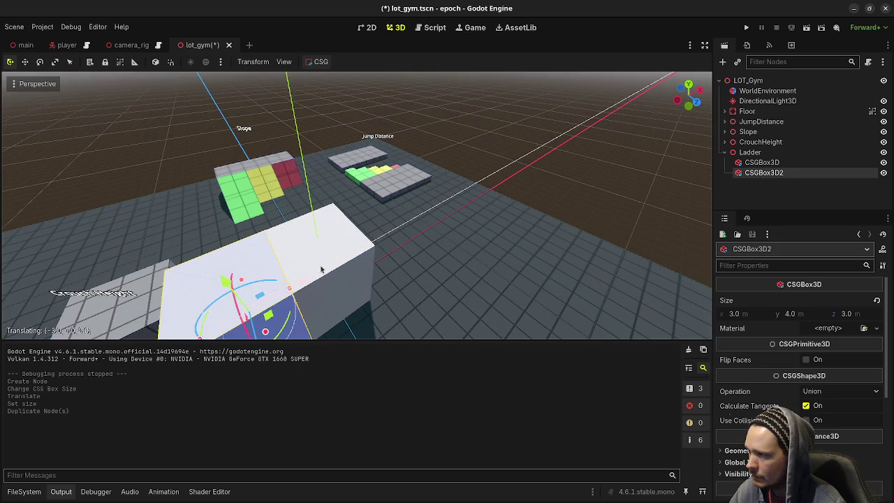
pyautogui.click(315, 273)
# Step: Set the duplicate's size to X 0.2 m and Z 1.0 m, making a thin rail
pyautogui.moveTo(248, 303); pyautogui.dragTo(295, 285)
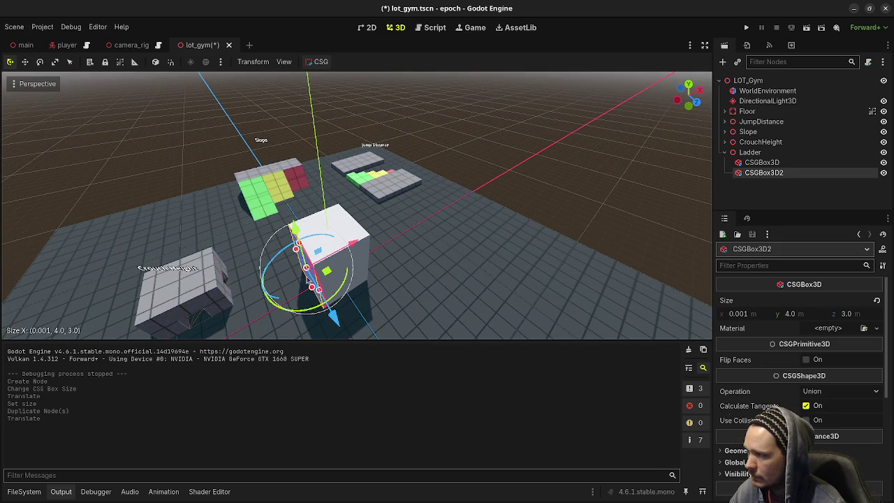
pyautogui.click(757, 315)
pyautogui.write('0.25')
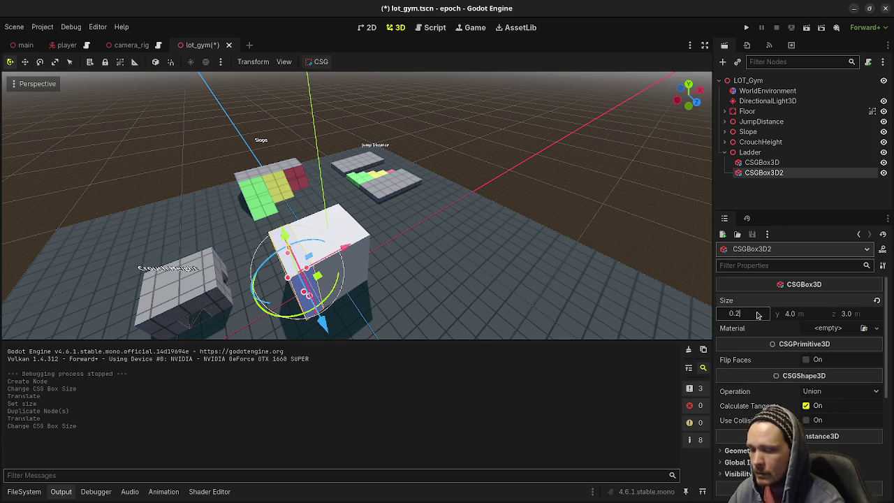
pyautogui.press('Return')
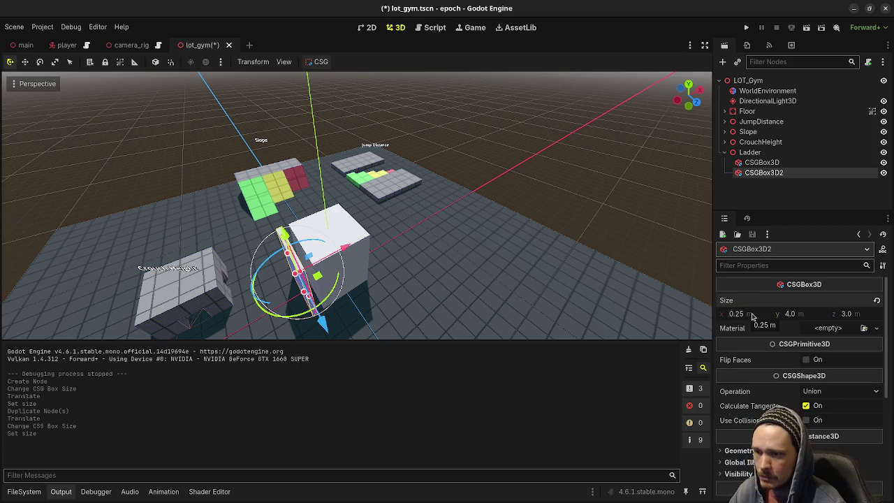
pyautogui.click(749, 315)
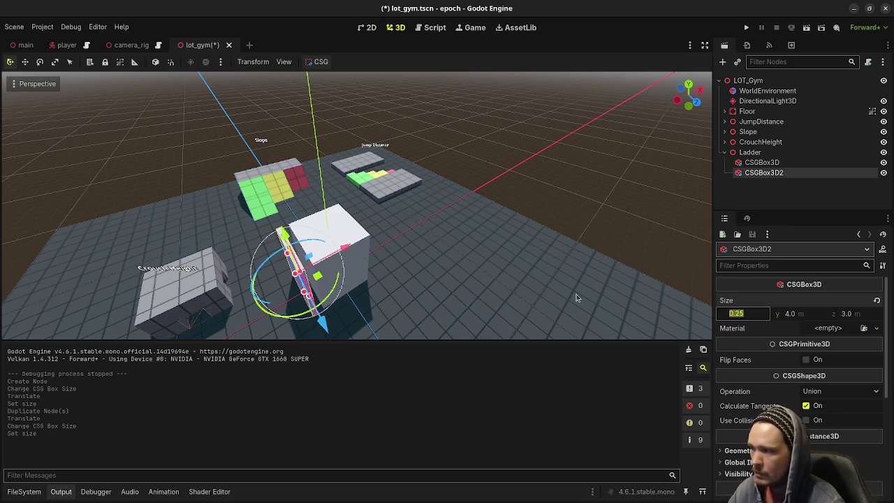
pyautogui.write('0.2')
pyautogui.press('Return')
pyautogui.click(853, 317)
pyautogui.write('1')
pyautogui.press('Return')
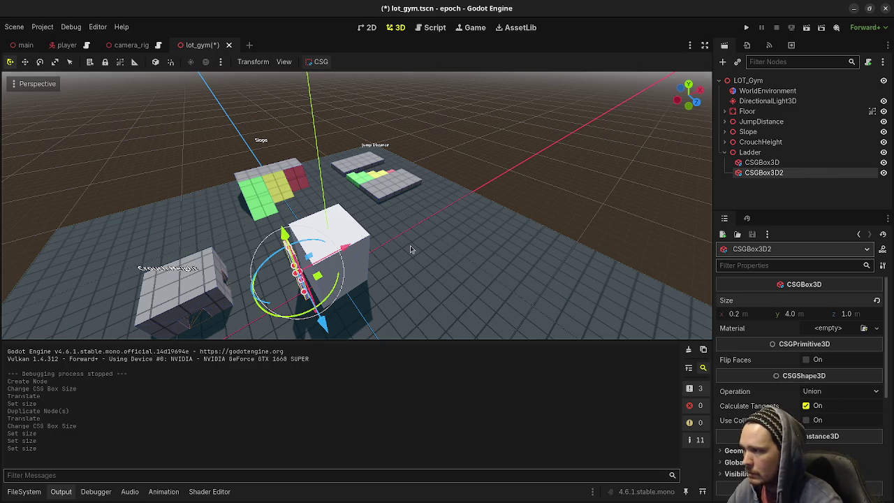
# Step: In Top view, slide the thin rail flush against the tall block's side
pyautogui.press('f')
pyautogui.scroll(2, 433, 249)
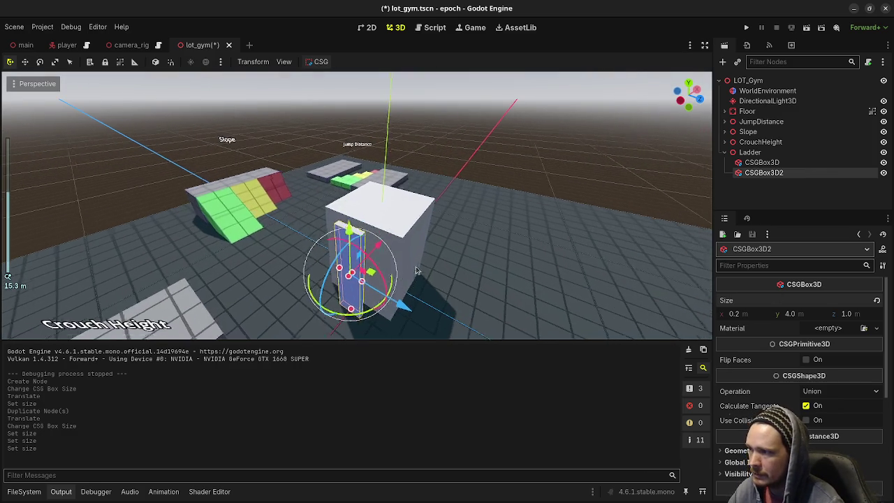
pyautogui.moveTo(382, 248); pyautogui.dragTo(386, 246)
pyautogui.scroll(-2, 386, 246)
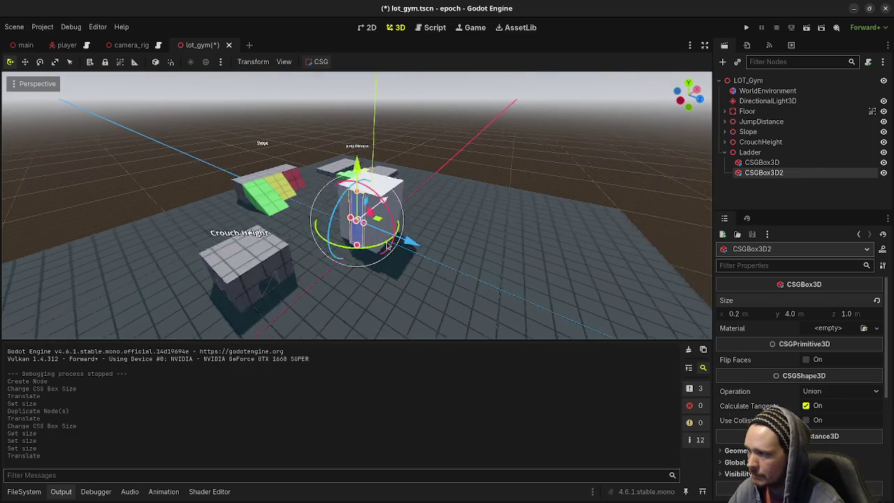
pyautogui.scroll(3, 388, 246)
pyautogui.press('KP_7')
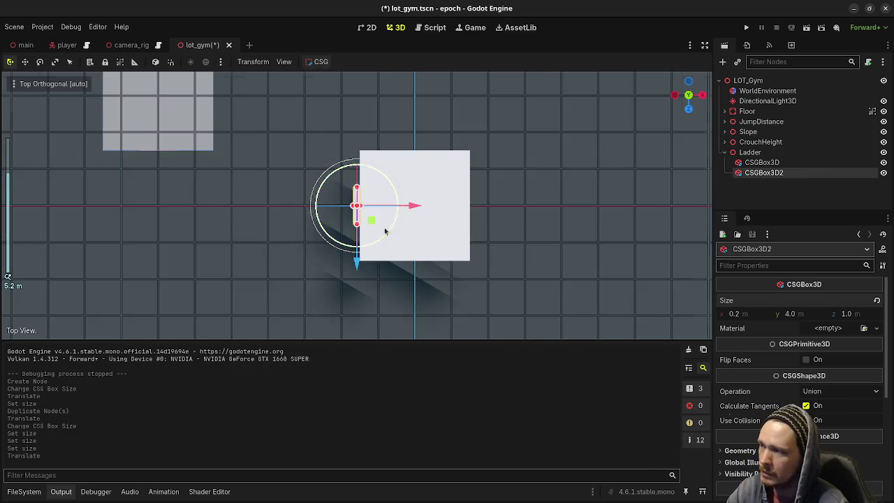
pyautogui.scroll(5, 391, 227)
pyautogui.scroll(-1, 410, 216)
pyautogui.moveTo(410, 205)
pyautogui.mouseDown()
pyautogui.moveTo(404, 211)
pyautogui.moveTo(429, 229)
pyautogui.moveTo(501, 205)
pyautogui.moveTo(527, 261)
pyautogui.moveTo(489, 231)
pyautogui.moveTo(433, 210)
pyautogui.mouseUp()
# Step: Copy the Material Override value from CrouchHeight's CSGBox3D
pyautogui.click(527, 261)
pyautogui.click(761, 162)
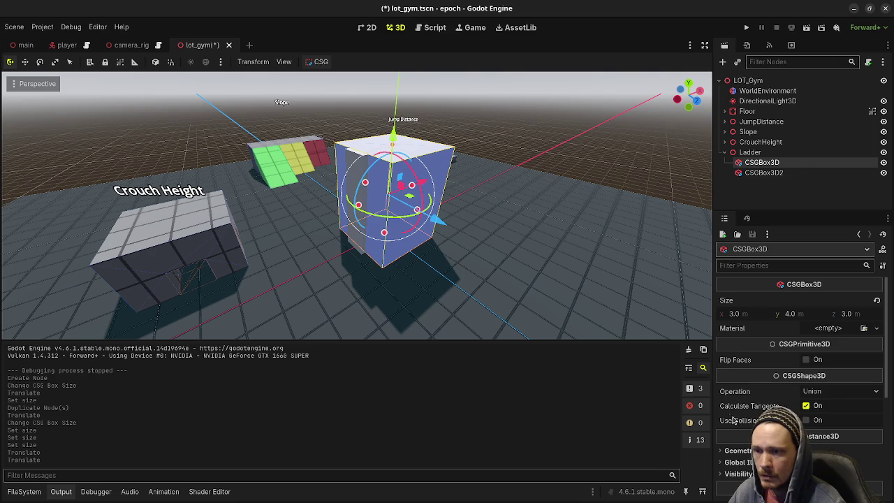
pyautogui.click(206, 236)
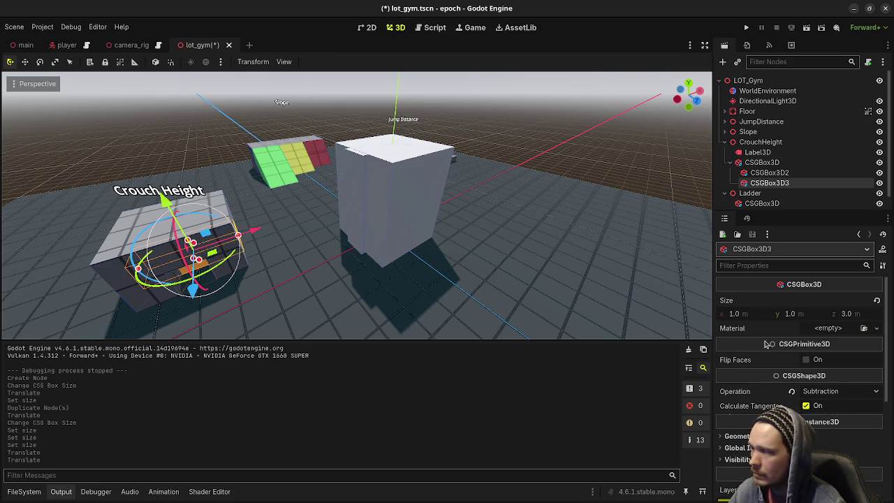
pyautogui.scroll(-4, 767, 343)
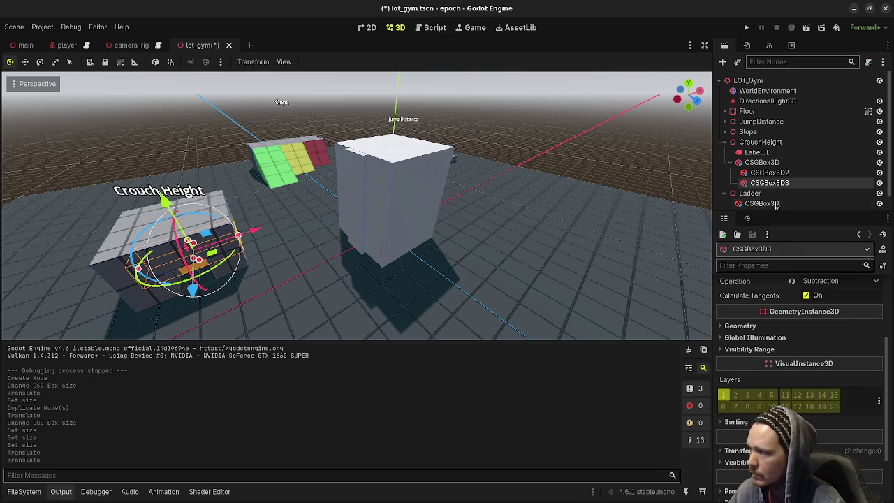
pyautogui.click(757, 152)
pyautogui.click(761, 162)
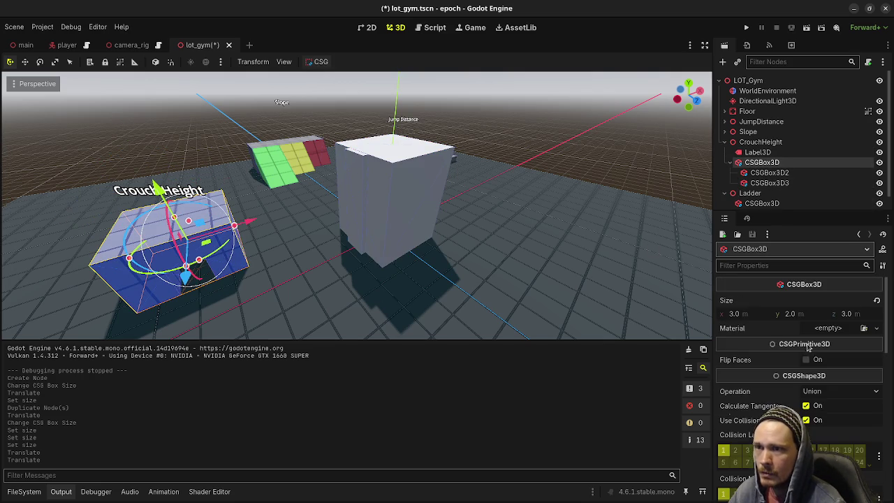
pyautogui.scroll(-7, 759, 376)
pyautogui.rightClick(759, 384)
pyautogui.click(761, 387)
# Step: Paste the grid material into the Ladder tall box's Material Override
pyautogui.click(395, 200)
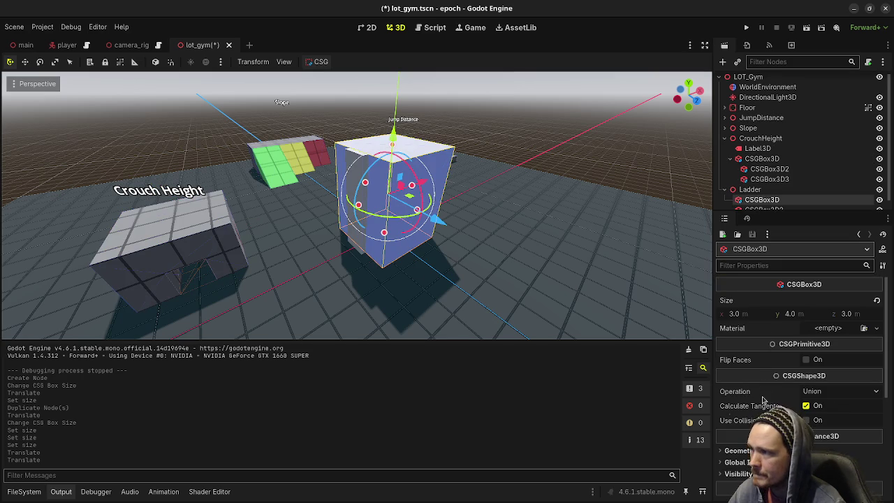
pyautogui.scroll(-2, 759, 408)
pyautogui.click(740, 395)
pyautogui.rightClick(744, 416)
pyautogui.click(775, 447)
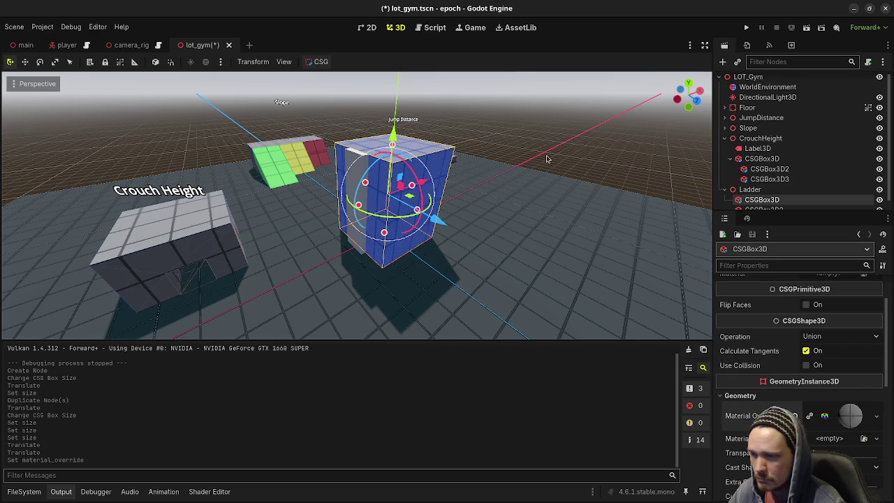
pyautogui.click(416, 185)
pyautogui.click(361, 179)
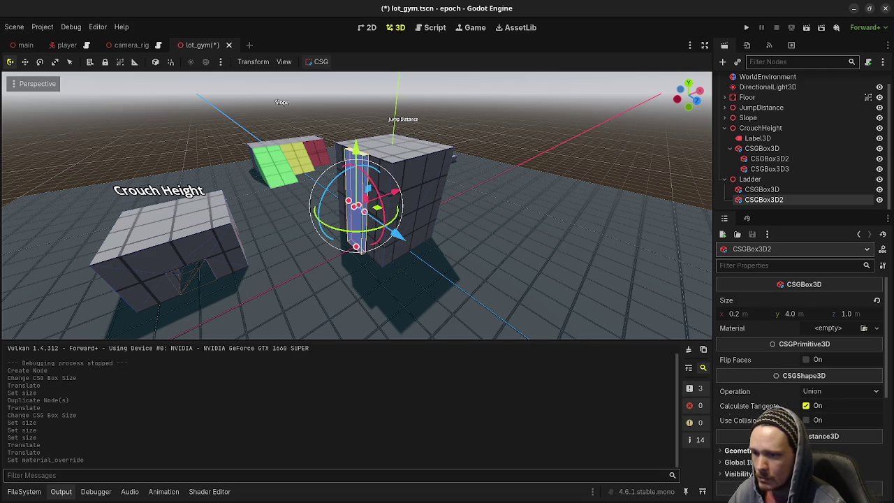
# Step: Paste the grid material into CSGBox3D2's Material Override and make it unique
pyautogui.click(740, 450)
pyautogui.scroll(-1, 769, 391)
pyautogui.click(876, 407)
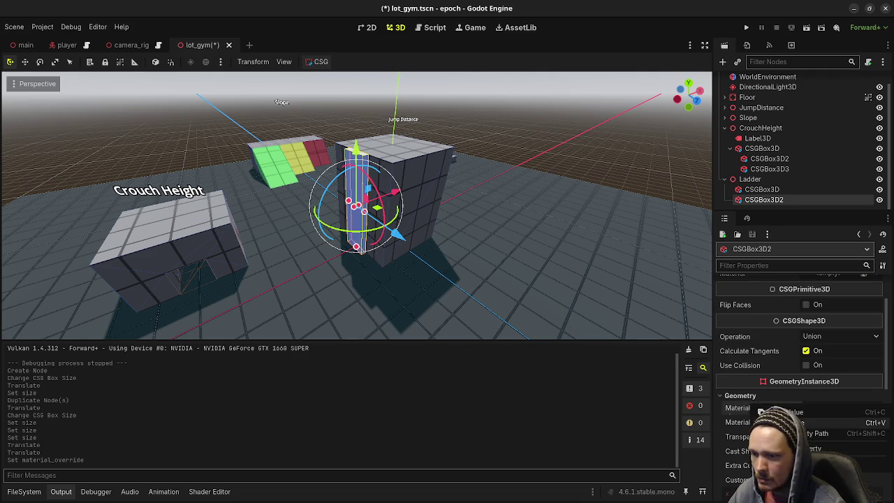
pyautogui.click(852, 422)
pyautogui.click(875, 417)
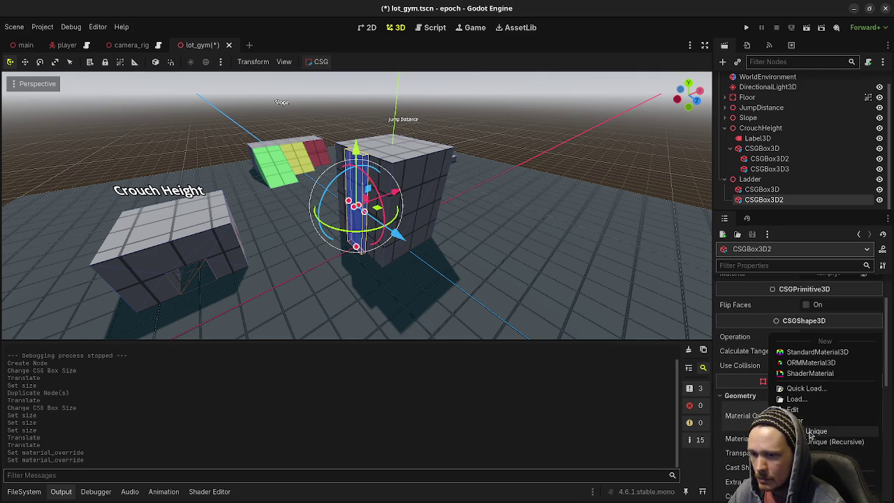
pyautogui.click(834, 431)
# Step: Open the rail material's Albedo colour picker in RGB mode
pyautogui.click(808, 416)
pyautogui.scroll(-5, 796, 384)
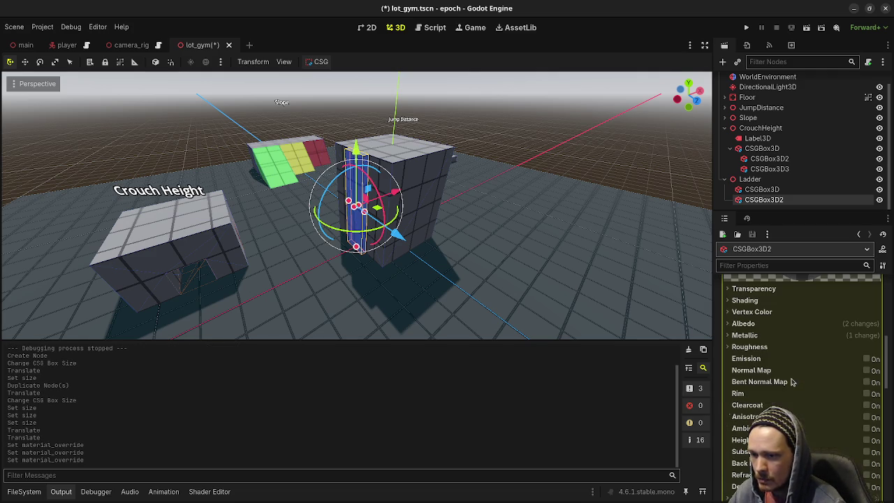
pyautogui.click(743, 324)
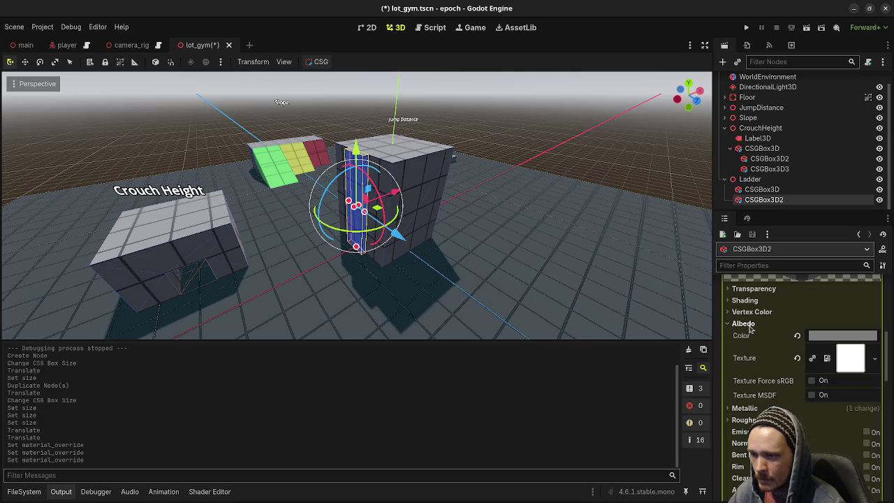
pyautogui.click(821, 339)
pyautogui.click(771, 187)
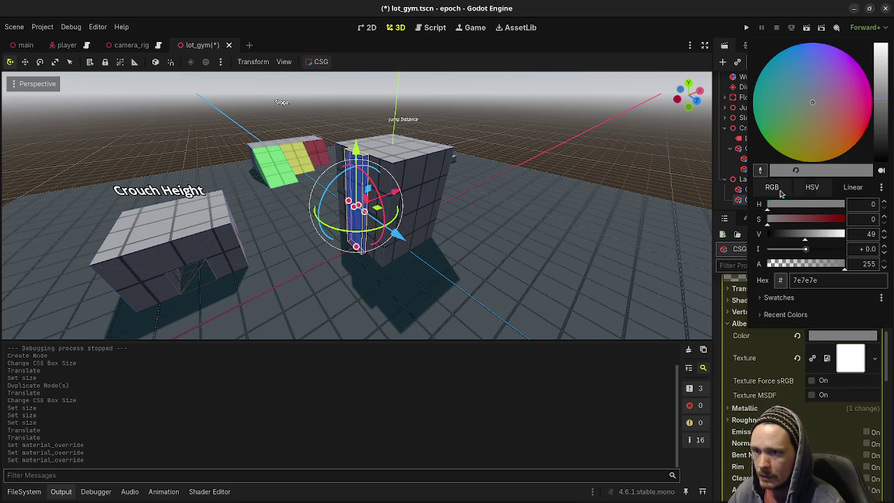
# Step: Turn the rail orange: blue 0, red 255, green raised slightly
pyautogui.moveTo(794, 234); pyautogui.dragTo(752, 235)
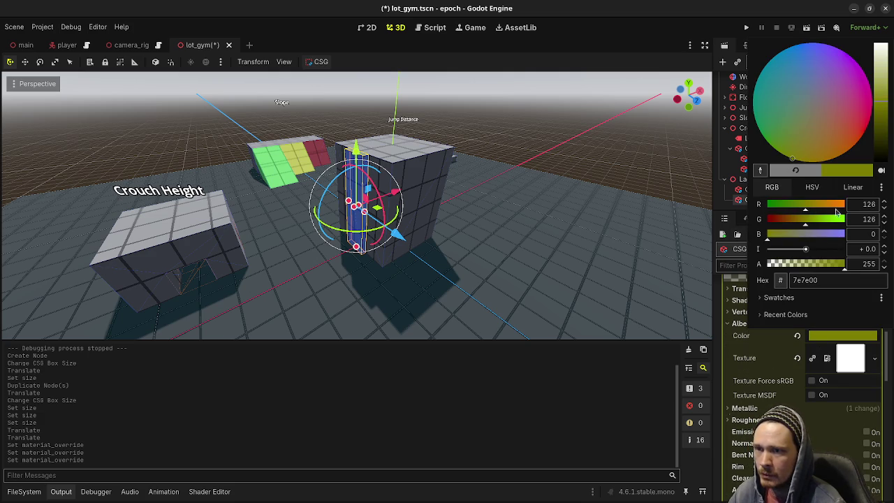
pyautogui.moveTo(814, 210); pyautogui.dragTo(870, 211)
pyautogui.click(810, 222)
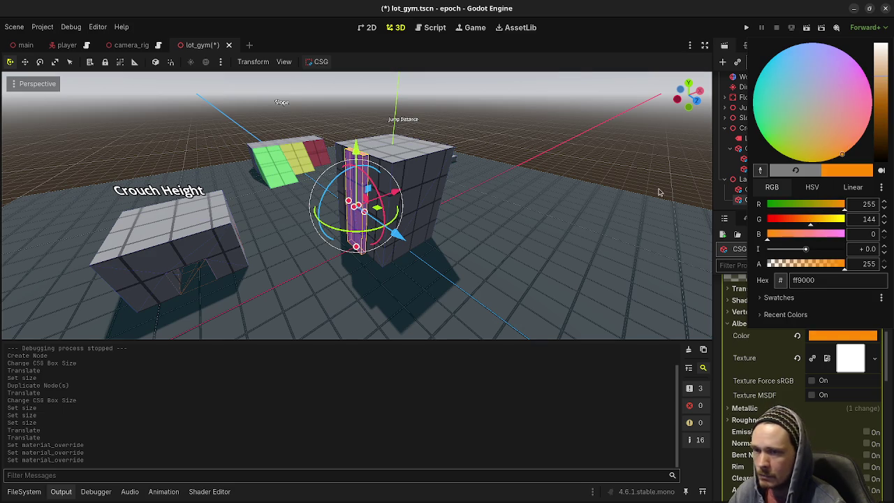
pyautogui.click(644, 206)
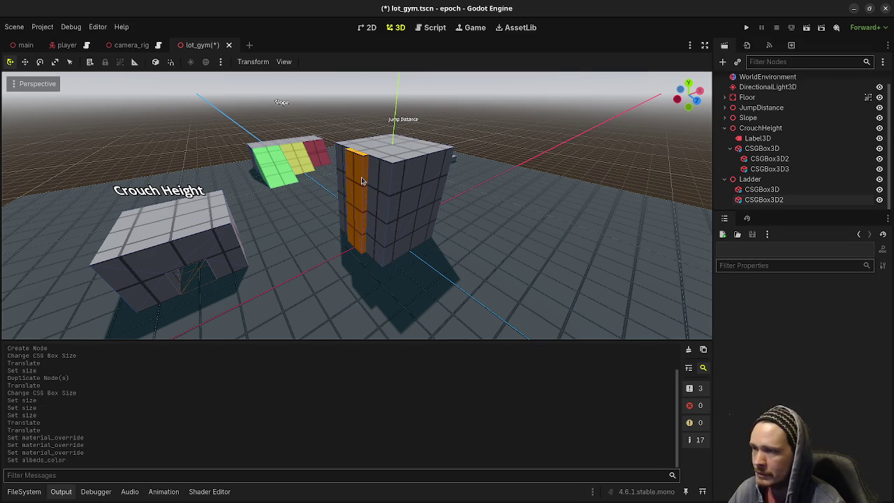
# Step: Lighten the rail's orange by lowering HSV saturation to 72
pyautogui.click(752, 180)
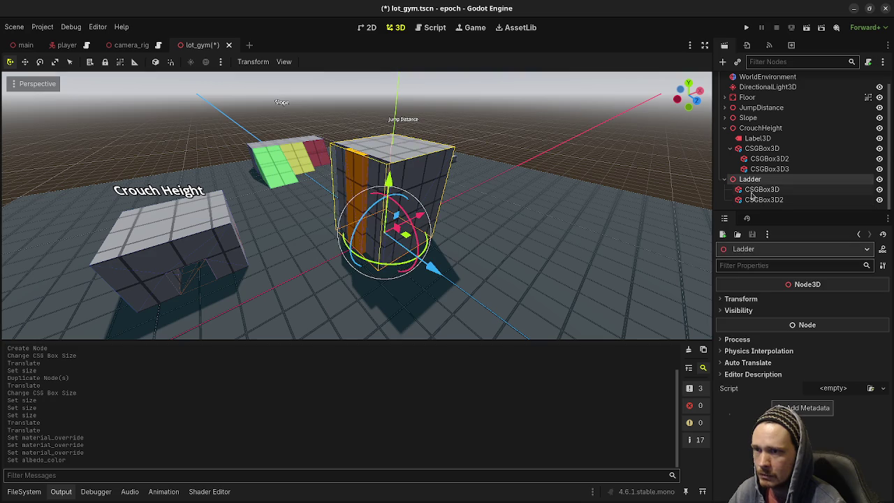
pyautogui.click(758, 190)
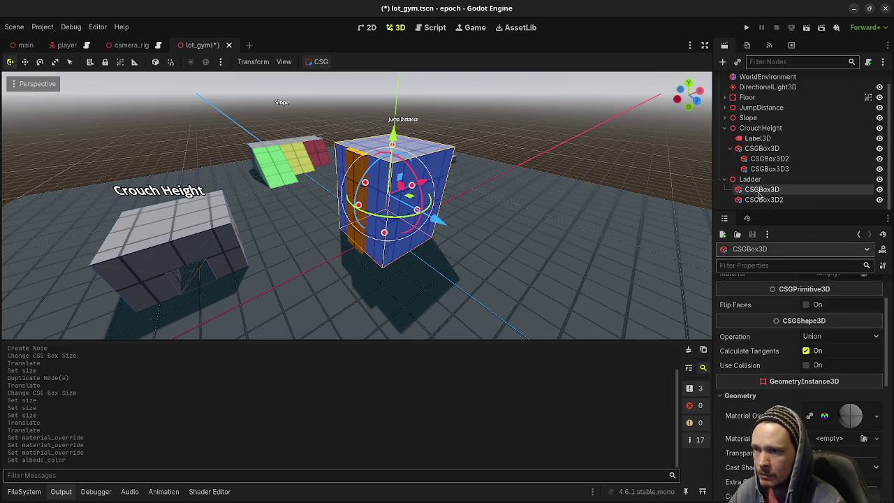
pyautogui.click(760, 201)
pyautogui.click(833, 336)
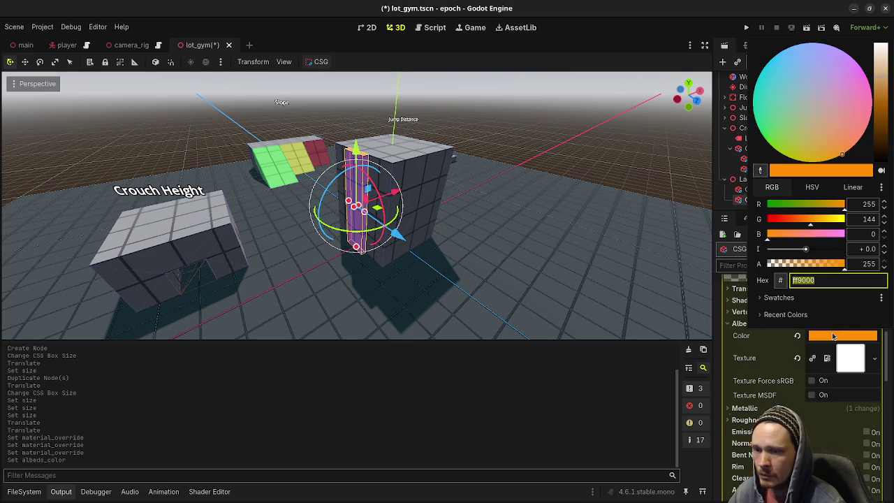
pyautogui.click(811, 187)
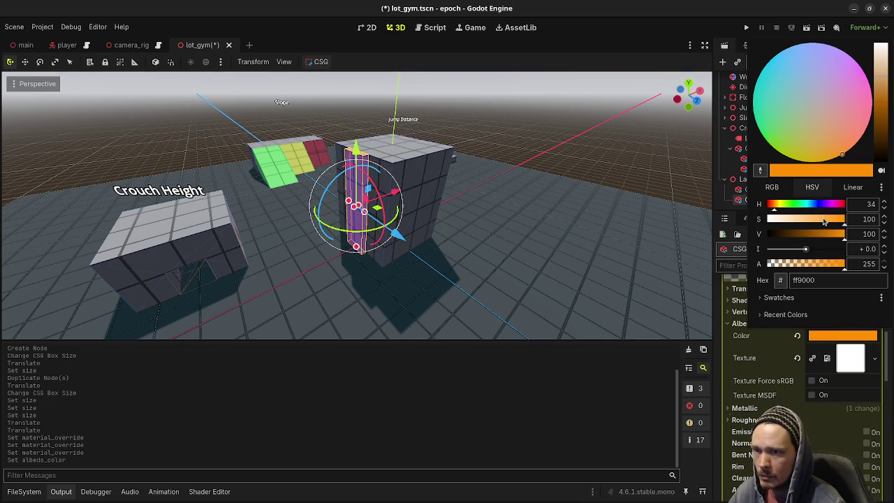
pyautogui.click(824, 221)
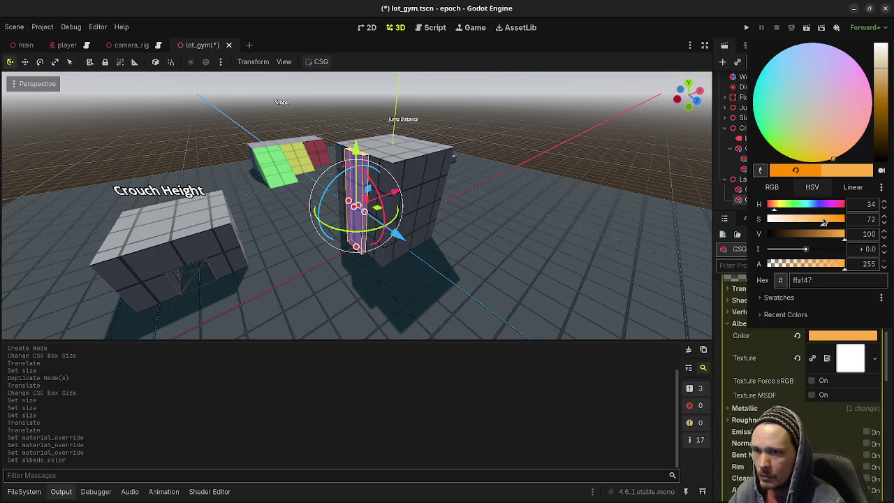
pyautogui.click(595, 173)
# Step: Check the rail's albedo reads ff9d47 in RGB and HSV, then reselect the rail
pyautogui.moveTo(475, 185); pyautogui.dragTo(510, 209)
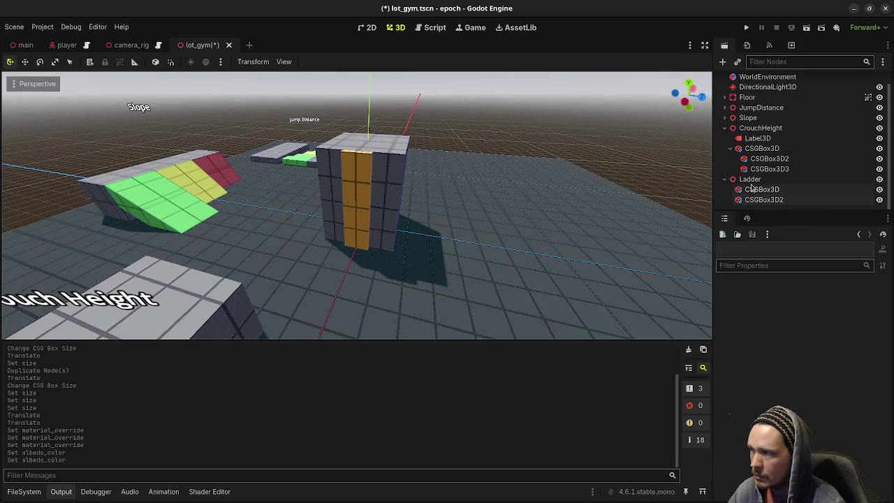
pyautogui.click(764, 200)
pyautogui.scroll(3, 775, 304)
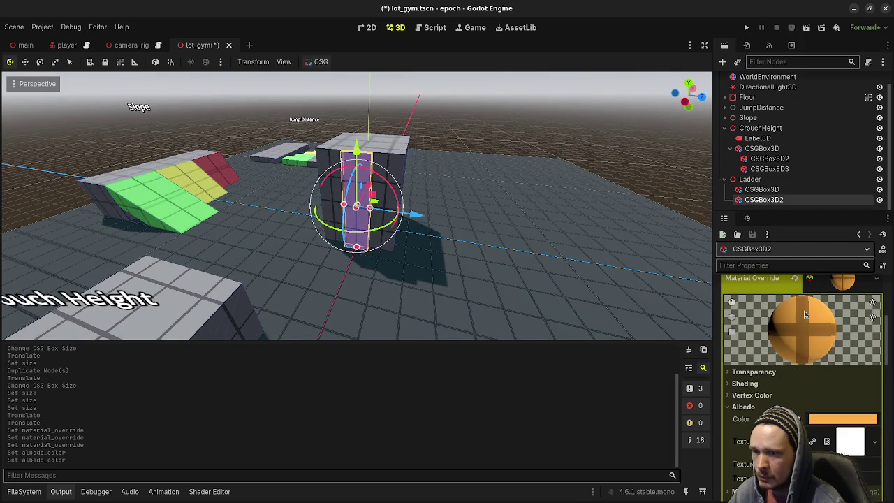
pyautogui.scroll(-3, 775, 303)
pyautogui.click(819, 363)
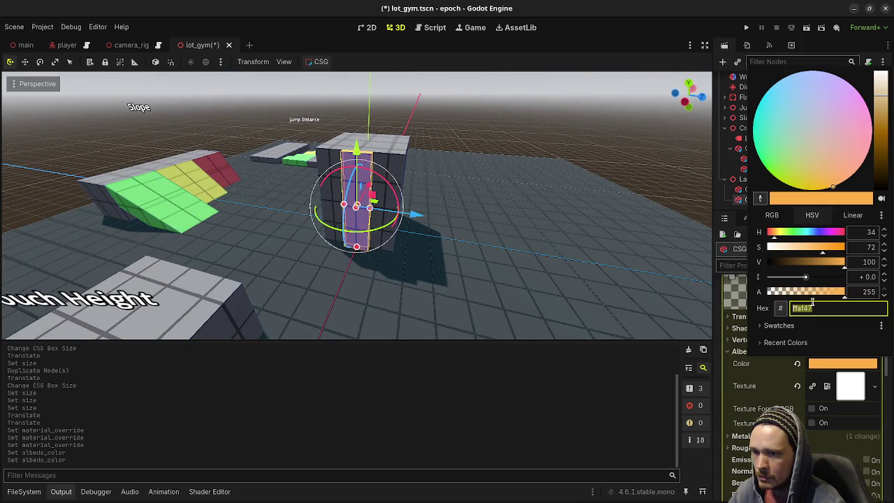
pyautogui.click(772, 215)
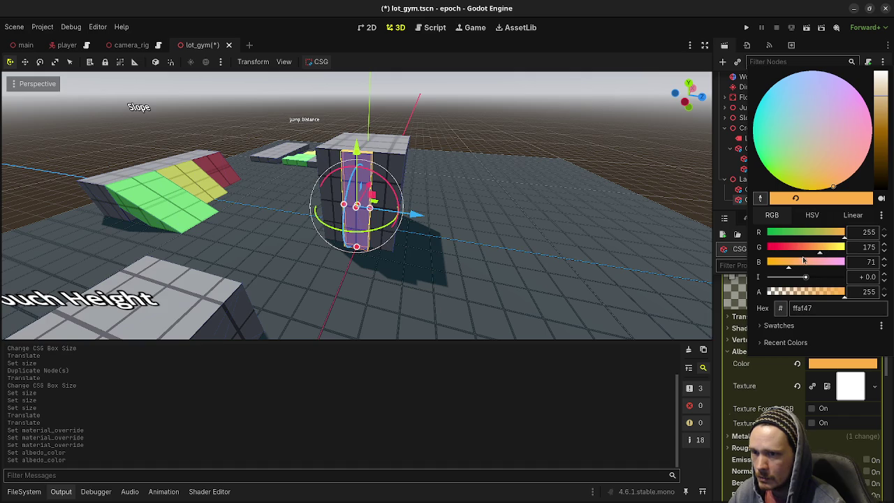
pyautogui.click(812, 215)
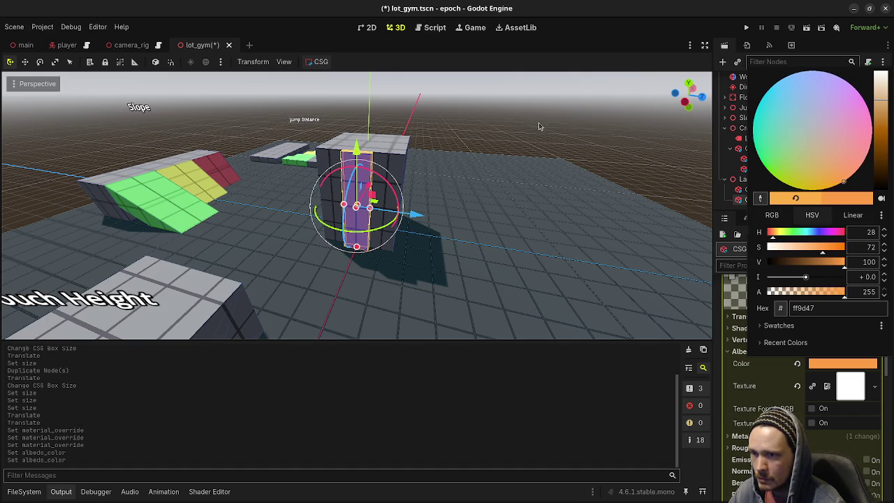
pyautogui.click(498, 225)
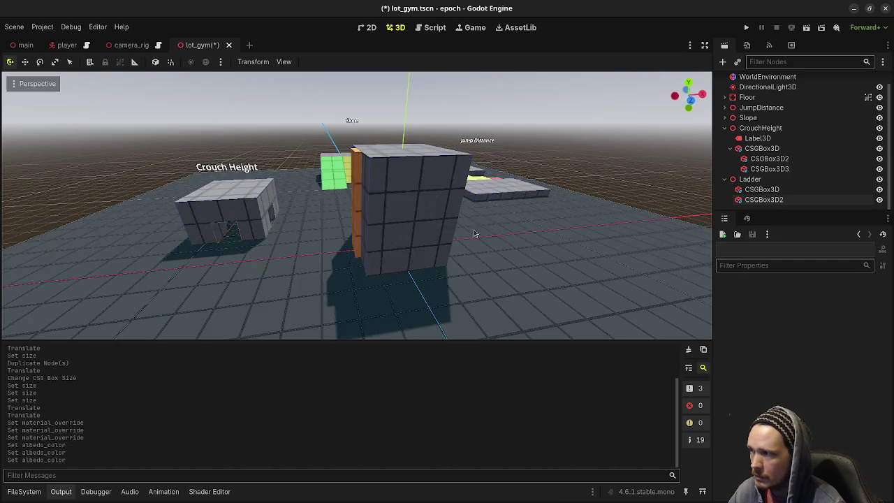
pyautogui.scroll(3, 488, 231)
pyautogui.click(765, 200)
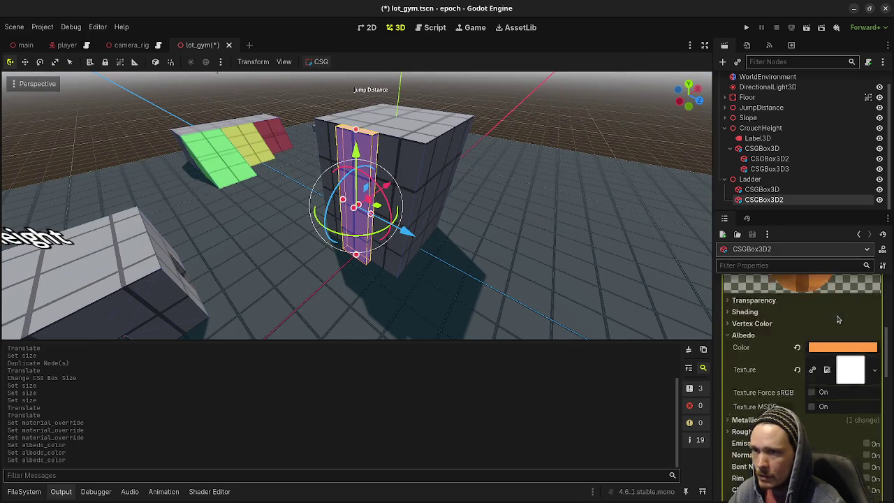
# Step: Make the rail's orange albedo slightly paler
pyautogui.click(830, 364)
pyautogui.click(819, 249)
pyautogui.click(597, 129)
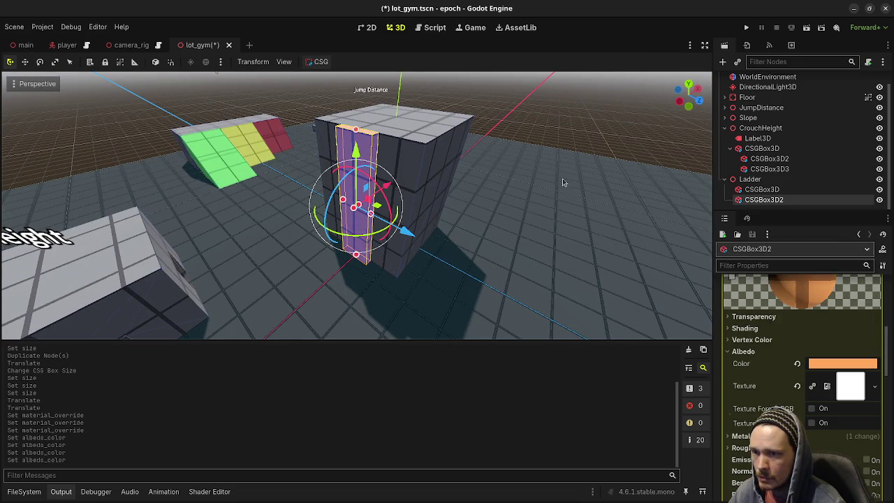
pyautogui.click(523, 217)
# Step: Move the Ladder group about 10 units along X and save
pyautogui.click(750, 179)
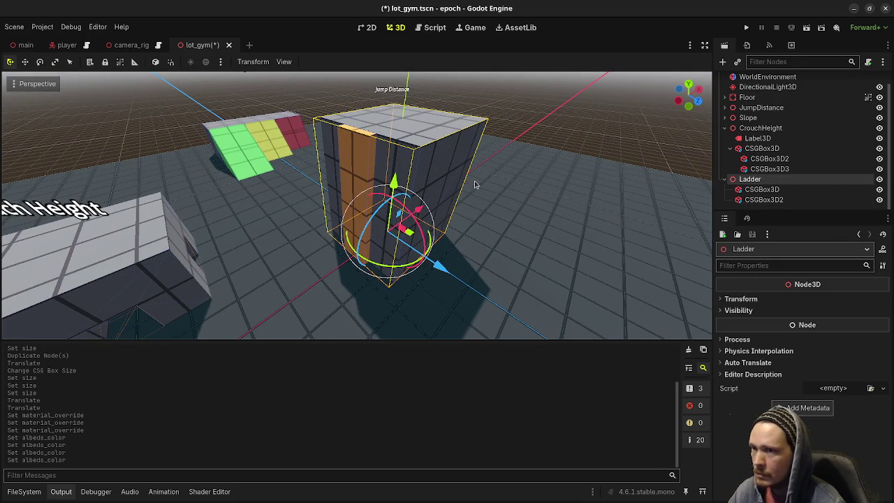
pyautogui.moveTo(422, 216); pyautogui.dragTo(510, 181)
pyautogui.hotkey('ctrl', 's')
pyautogui.press('f')
pyautogui.scroll(2, 579, 209)
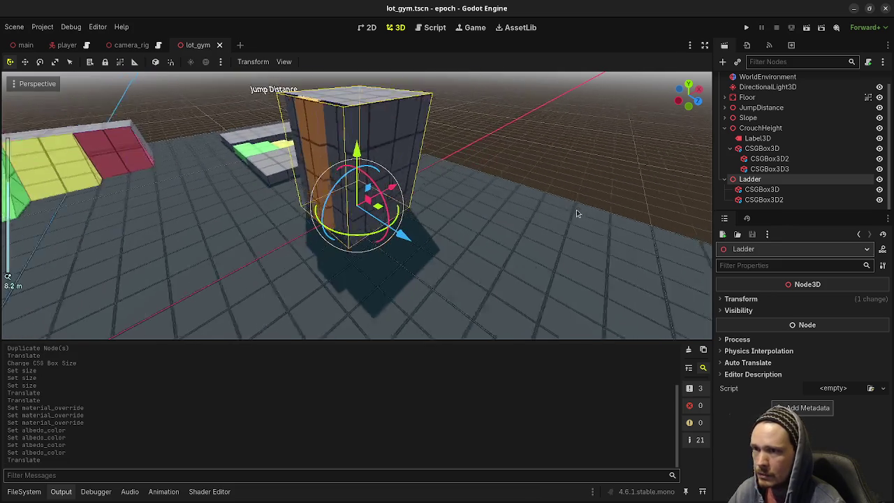
# Step: Enable Use Collision on CSGBox3D and CSGBox3D2, then save lot_gym
pyautogui.click(762, 189)
pyautogui.click(806, 365)
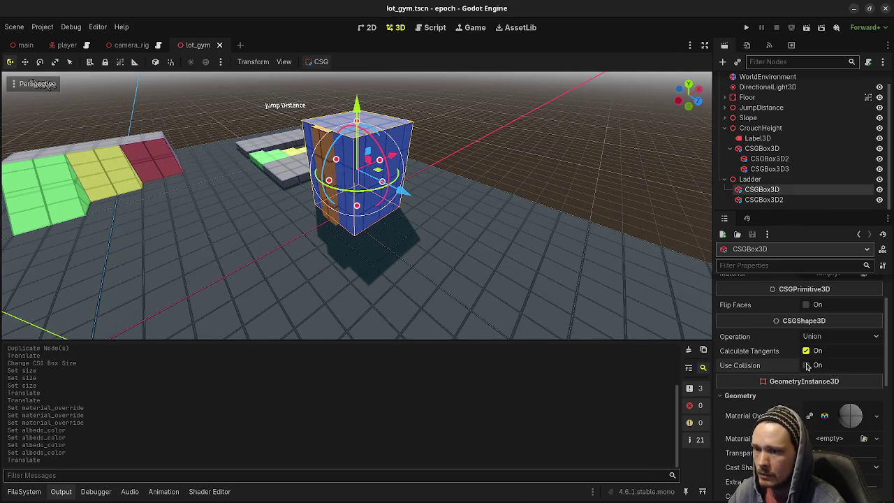
pyautogui.click(762, 200)
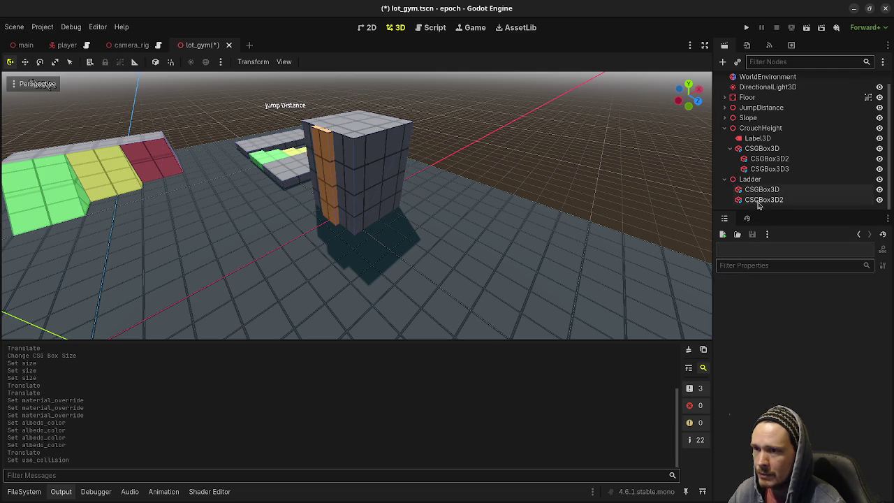
pyautogui.scroll(-3, 803, 364)
pyautogui.scroll(8, 796, 363)
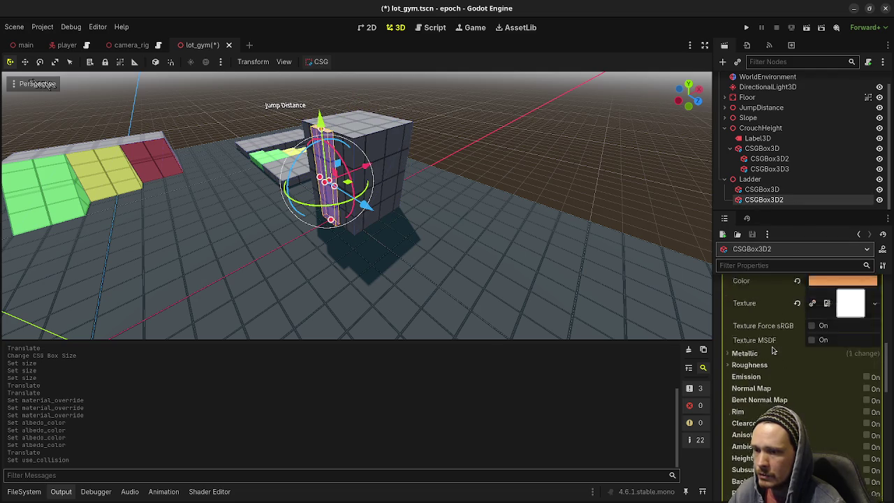
pyautogui.scroll(1, 781, 365)
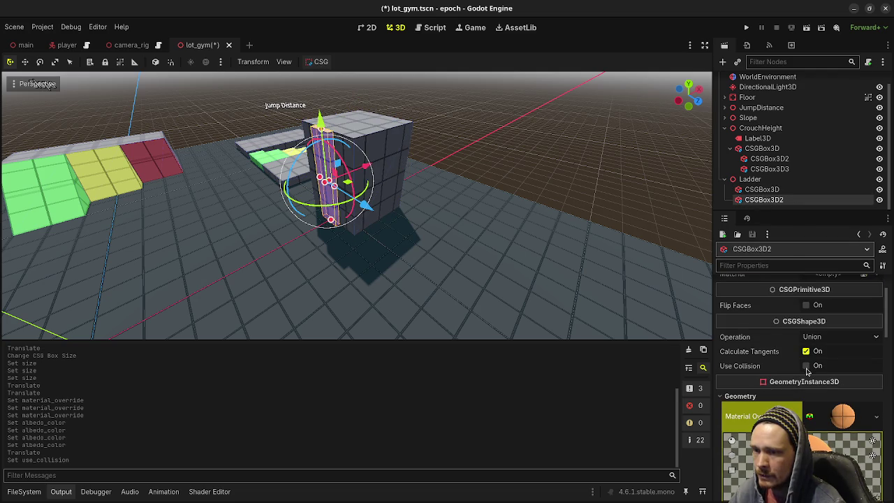
pyautogui.click(807, 366)
pyautogui.click(549, 210)
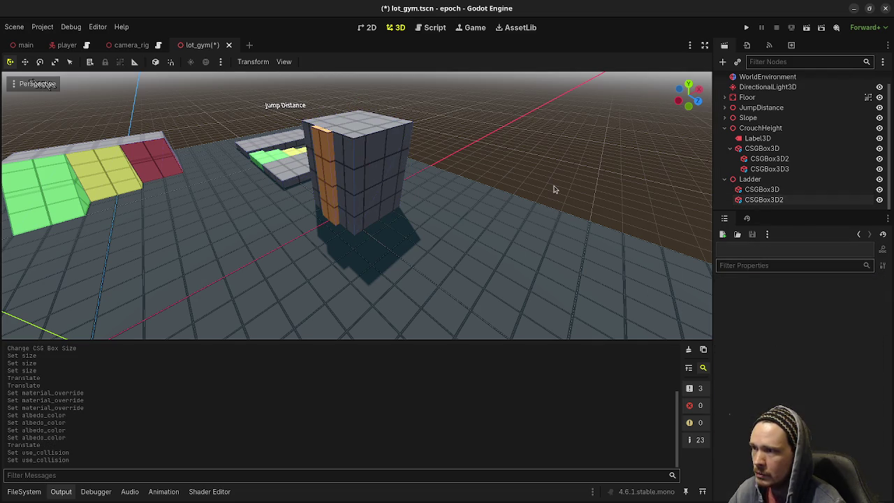
pyautogui.hotkey('ctrl', 's')
pyautogui.moveTo(542, 228)
pyautogui.mouseDown()
pyautogui.moveTo(503, 195)
pyautogui.moveTo(531, 224)
pyautogui.mouseUp()
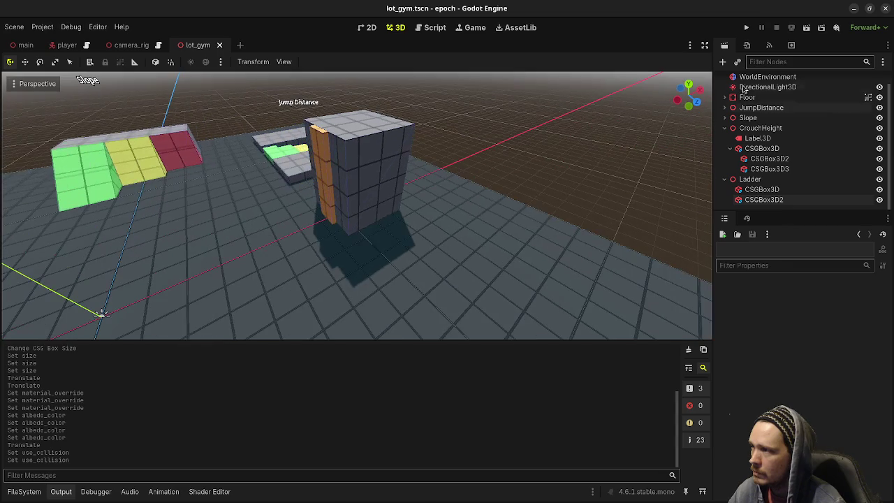
# Step: Play-test the level briefly, then stop the game
pyautogui.press('F5')
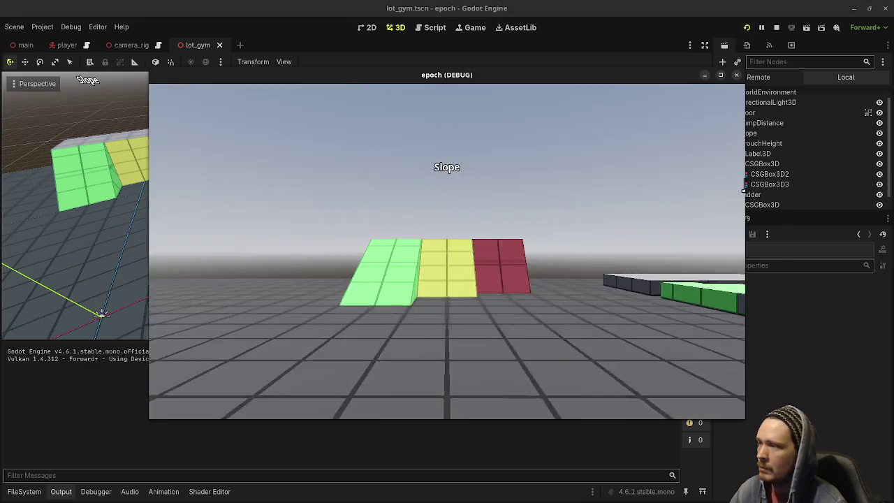
pyautogui.press('w')
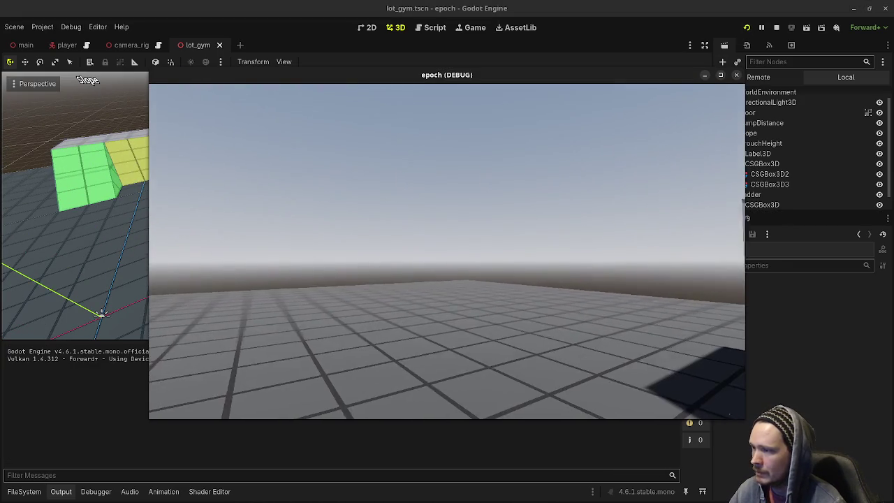
pyautogui.press('s')
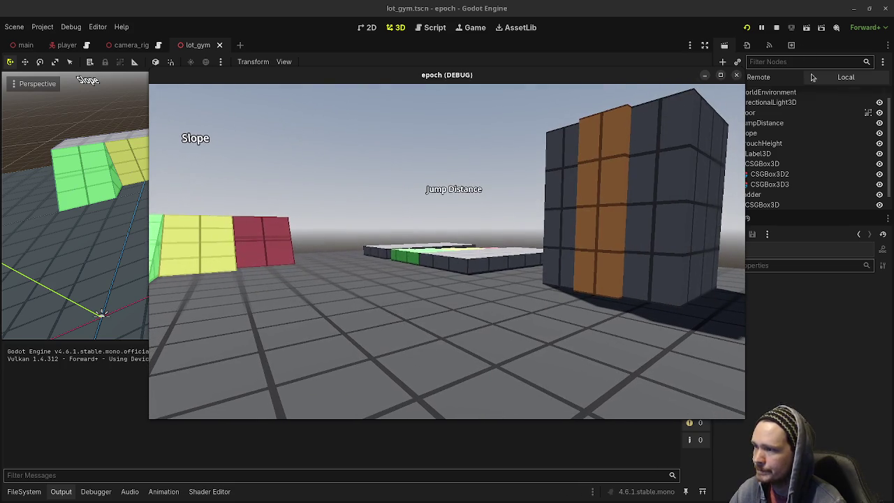
pyautogui.click(776, 27)
# Step: Copy CrouchHeight's Label3D and paste it as Ladder's first child
pyautogui.scroll(-8, 339, 194)
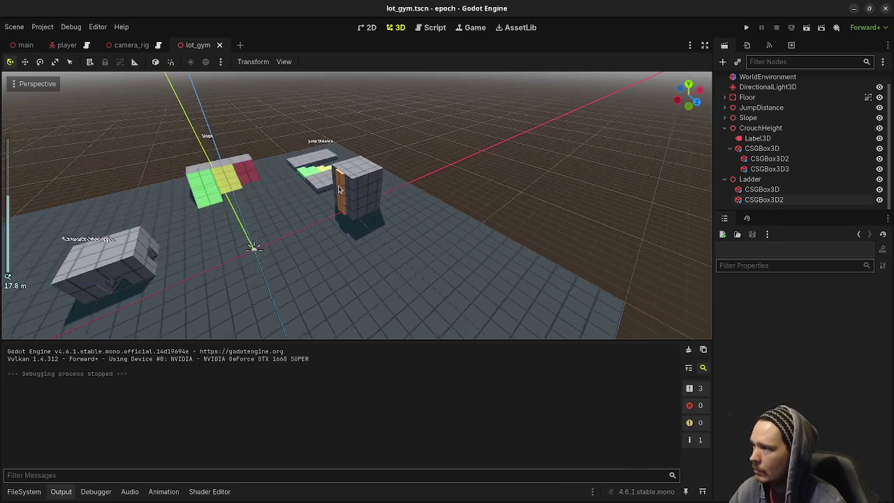
pyautogui.click(749, 138)
pyautogui.hotkey('ctrl', 'c')
pyautogui.click(749, 179)
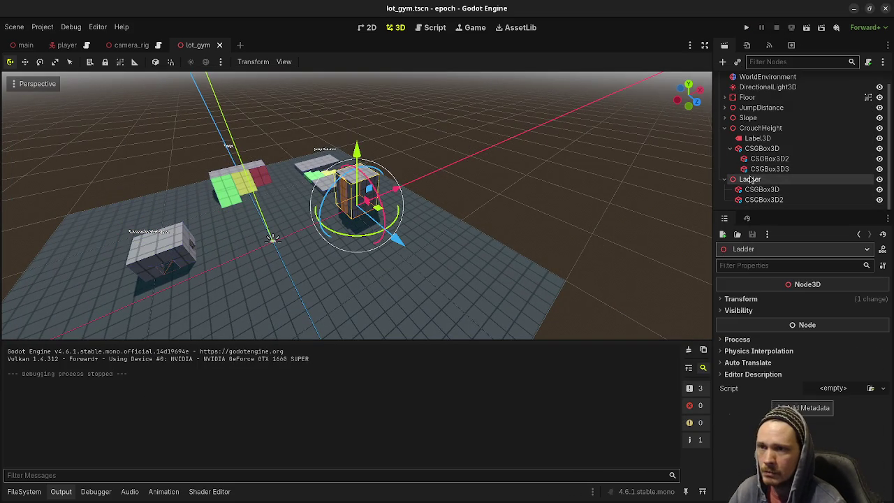
pyautogui.hotkey('ctrl', 'v')
pyautogui.moveTo(751, 209); pyautogui.dragTo(753, 176)
# Step: Run the game again, walk over to the orange-railed ladder tower, then stop
pyautogui.press('F5')
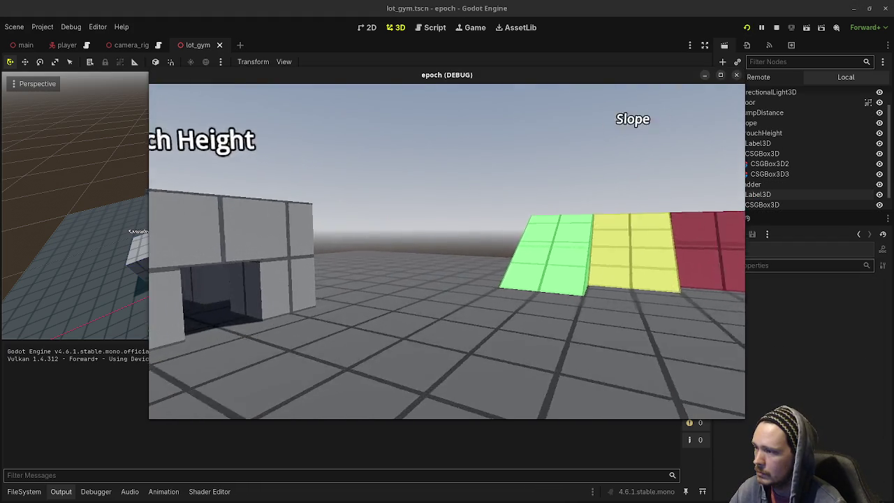
pyautogui.press('w')
pyautogui.press('w')
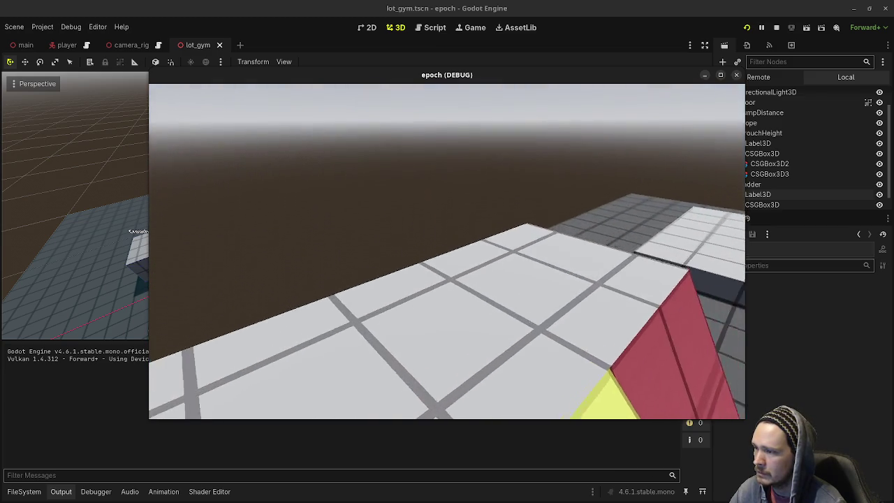
pyautogui.press('w')
pyautogui.press('w')
pyautogui.press('w')
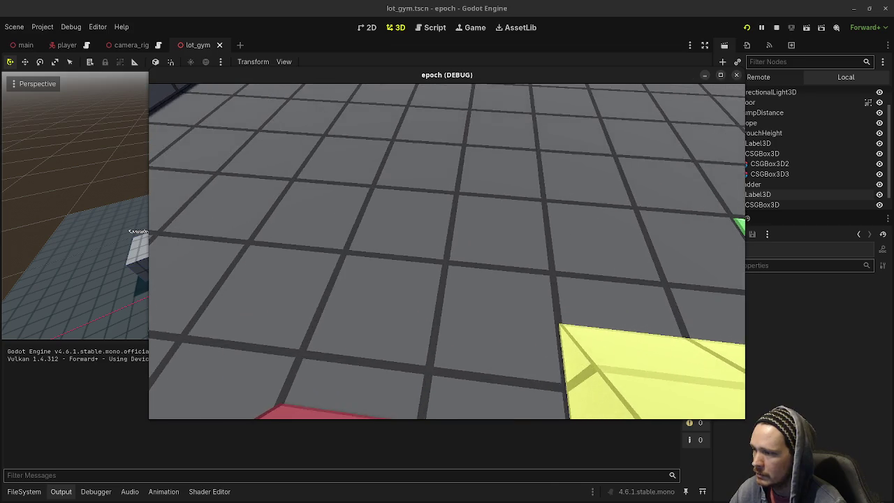
pyautogui.press('w')
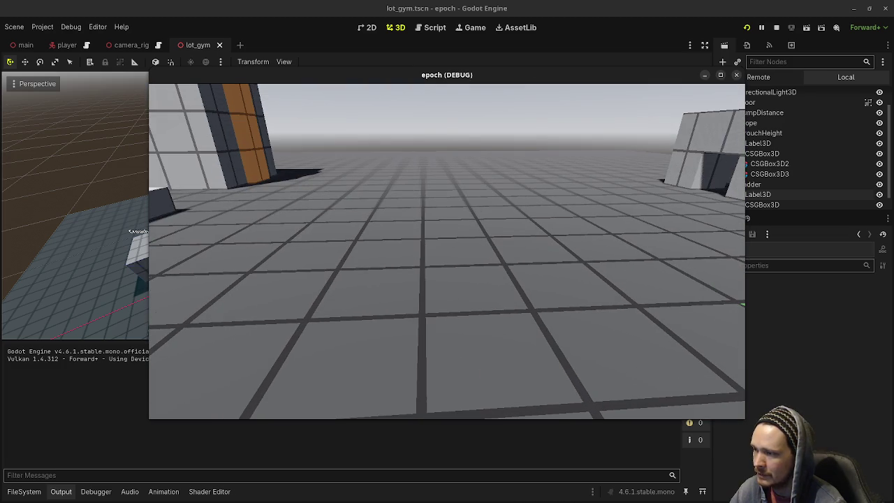
pyautogui.press('s')
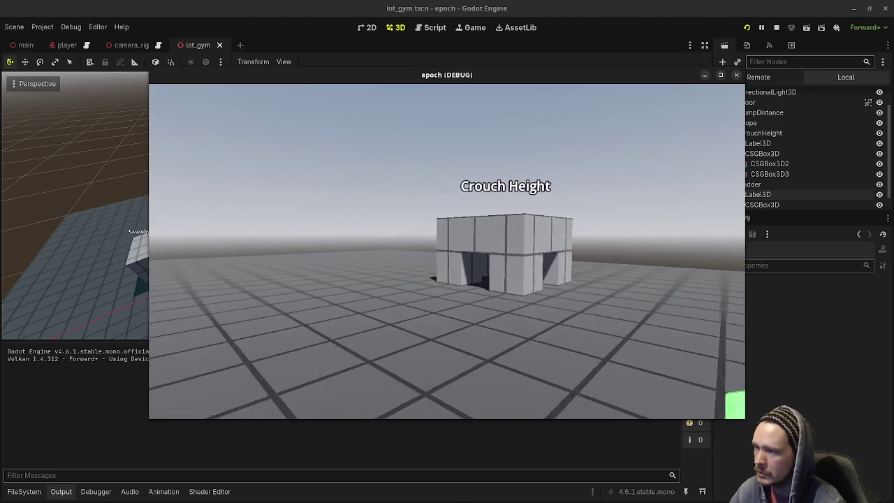
pyautogui.press('w')
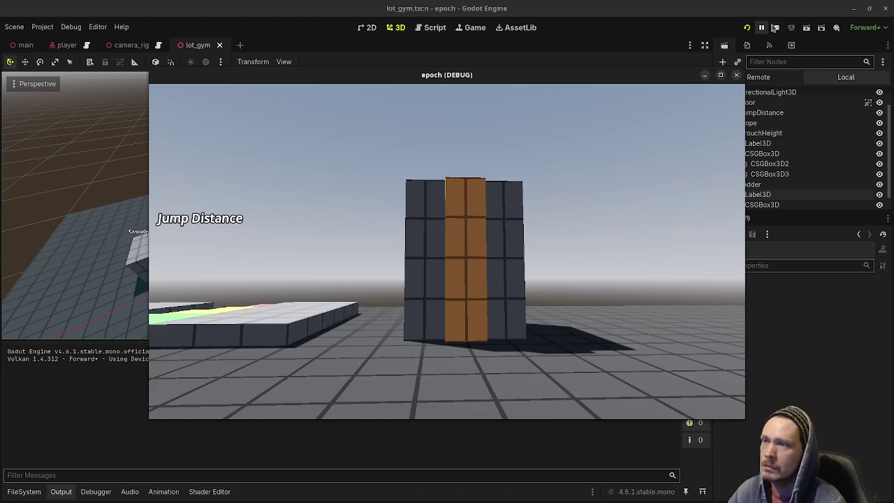
pyautogui.press('F8')
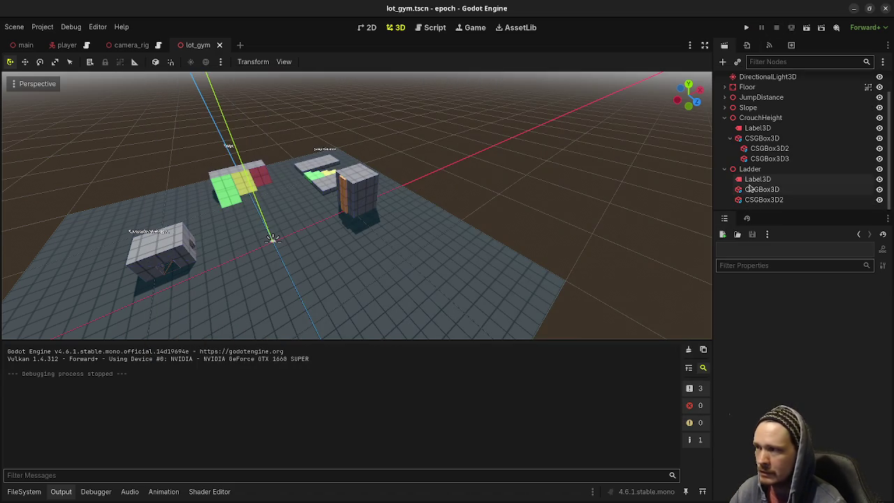
# Step: Lift Ladder/Label3D 2 m on Y, set its Text to 'Ladder Climb', and run the project
pyautogui.click(753, 180)
pyautogui.moveTo(360, 122); pyautogui.dragTo(364, 100)
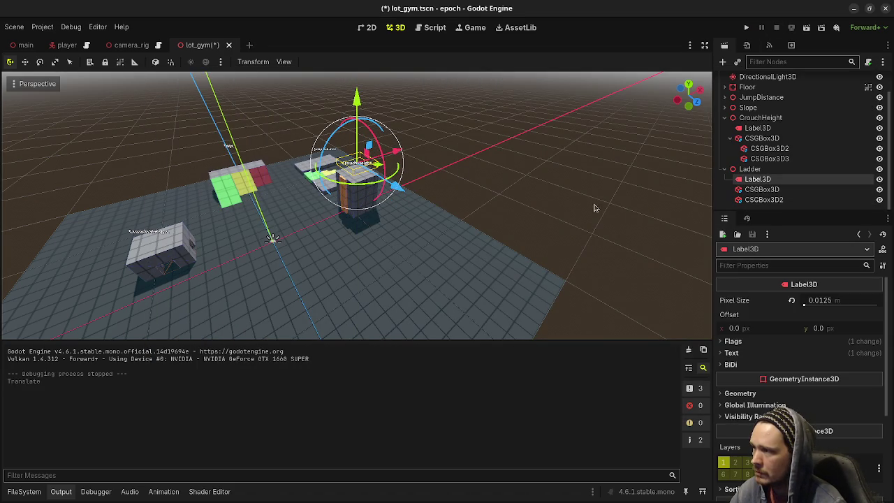
pyautogui.click(745, 355)
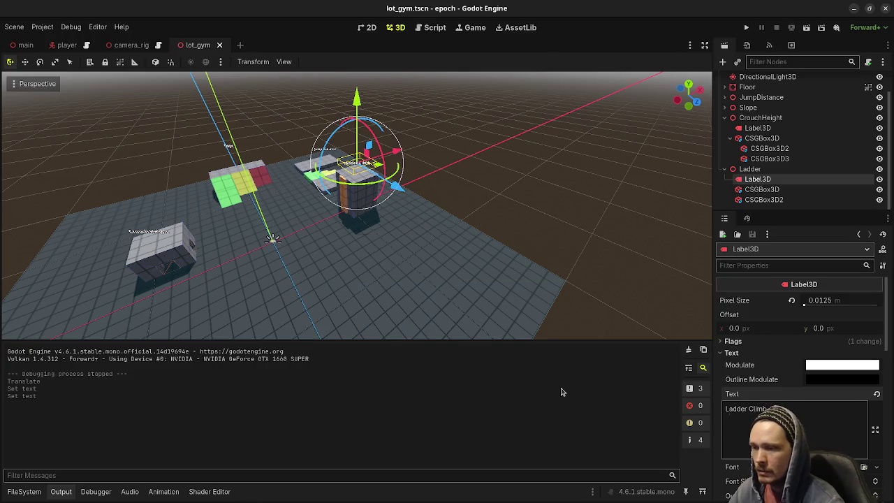
pyautogui.click(747, 27)
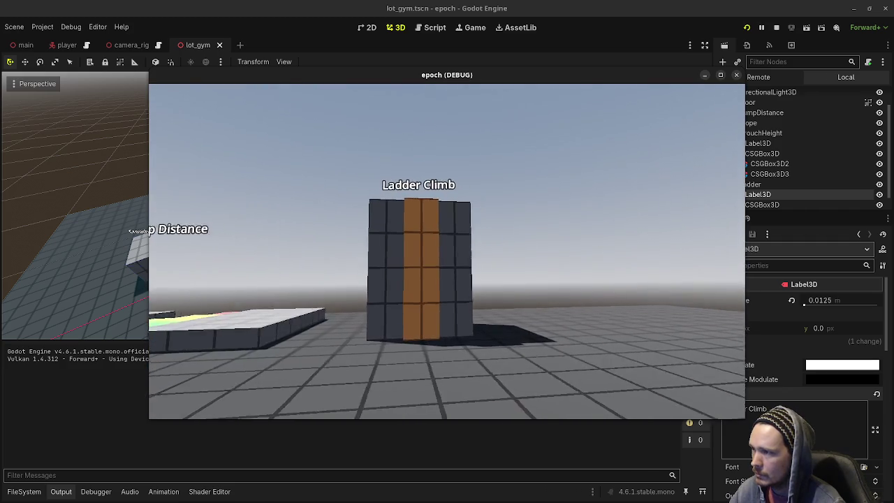
# Step: With the game window moved aside, raise the 'Ladder Climb' label a bit higher
pyautogui.click(782, 198)
pyautogui.moveTo(637, 82); pyautogui.dragTo(636, 291)
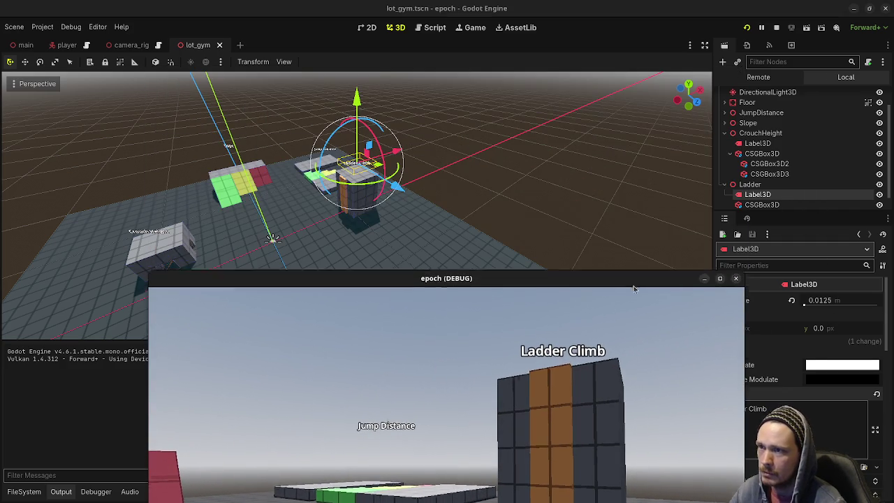
pyautogui.moveTo(357, 97); pyautogui.dragTo(357, 88)
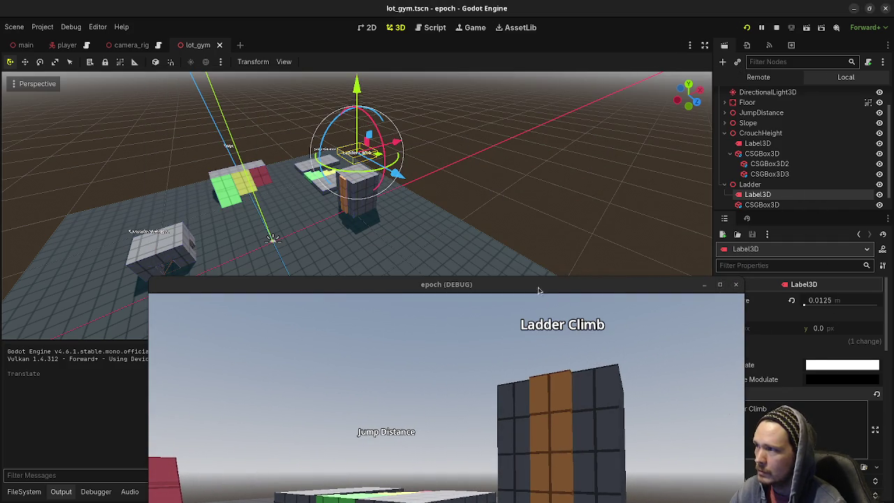
pyautogui.moveTo(534, 287)
pyautogui.mouseDown()
pyautogui.moveTo(527, 111)
pyautogui.moveTo(509, 85)
pyautogui.mouseUp()
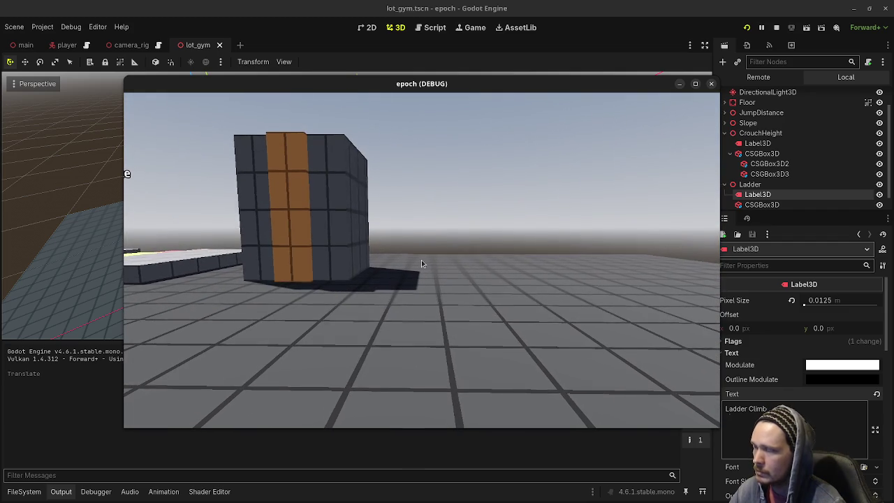
# Step: Stop the game, save lot_gym, and collapse CrouchHeight in the scene tree
pyautogui.click(776, 27)
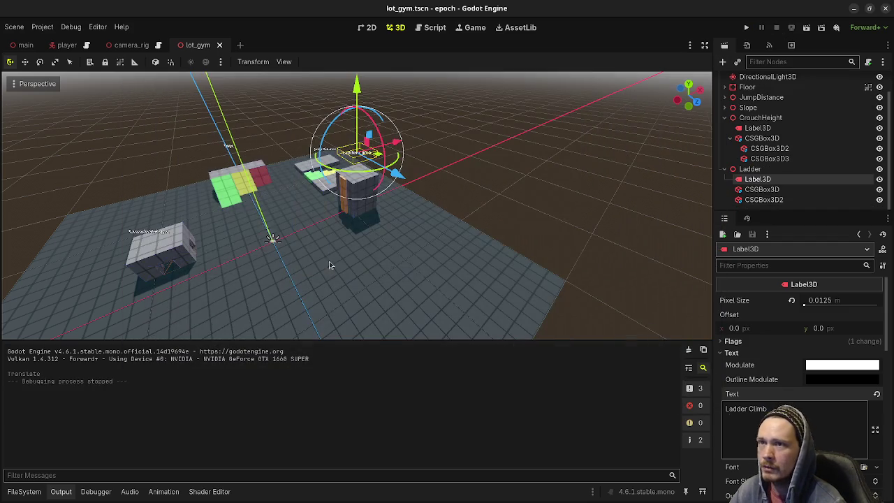
pyautogui.click(443, 239)
pyautogui.hotkey('ctrl', 's')
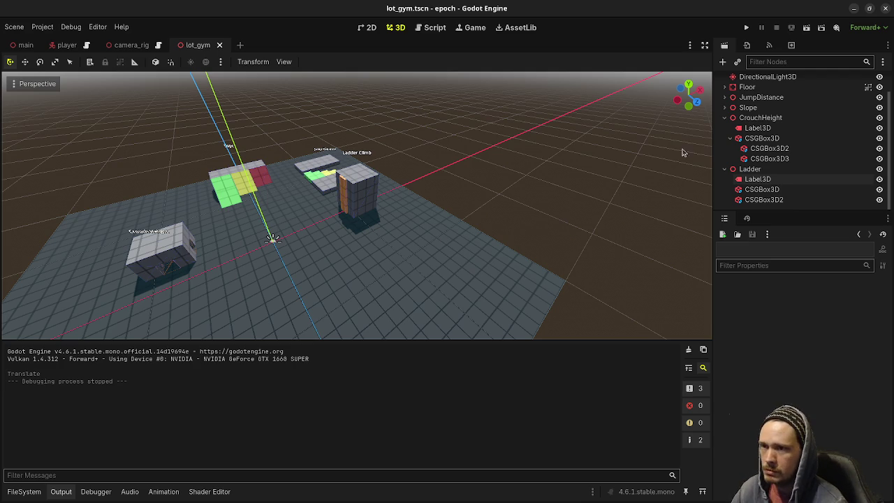
pyautogui.click(730, 137)
pyautogui.click(729, 140)
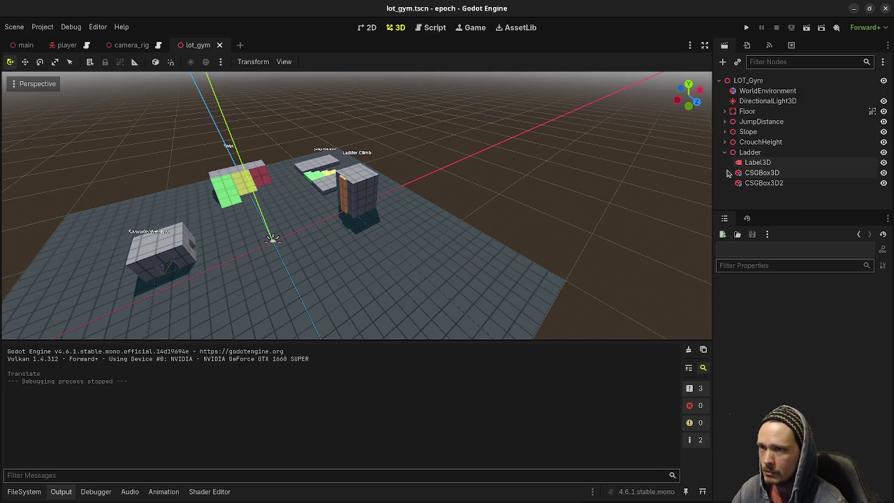
# Step: Collapse the Ladder node's children in the Scene dock, then deselect it and orbit the view
pyautogui.click(726, 152)
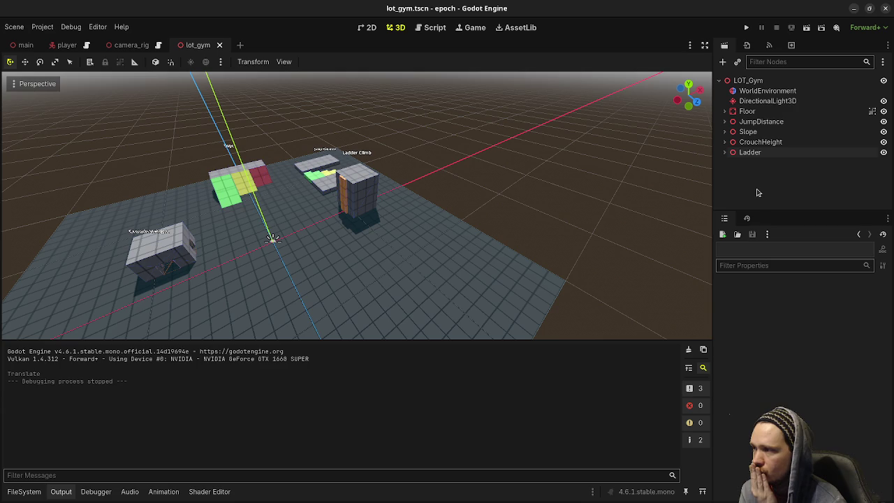
pyautogui.click(741, 153)
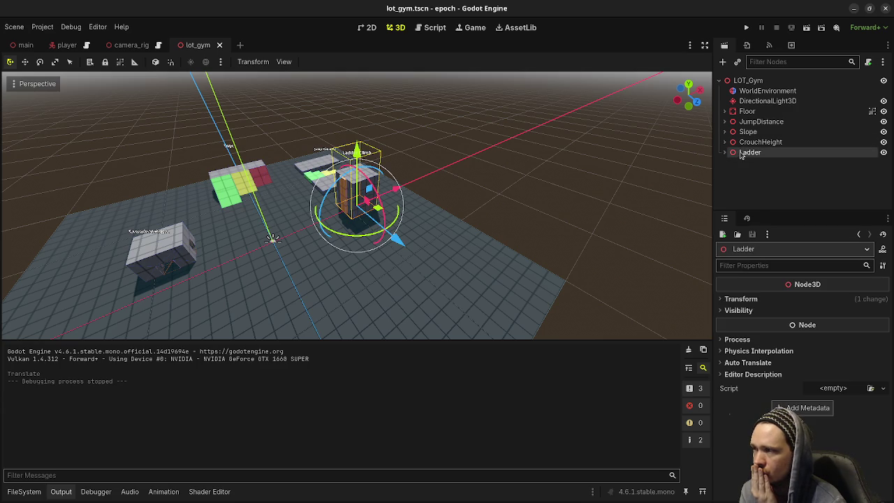
pyautogui.click(518, 191)
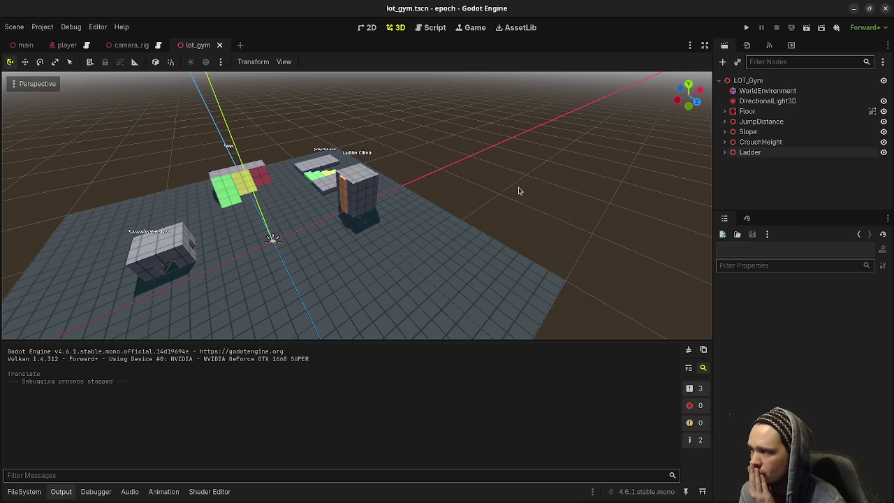
pyautogui.moveTo(518, 190)
pyautogui.mouseDown()
pyautogui.moveTo(369, 226)
pyautogui.moveTo(424, 201)
pyautogui.mouseUp()
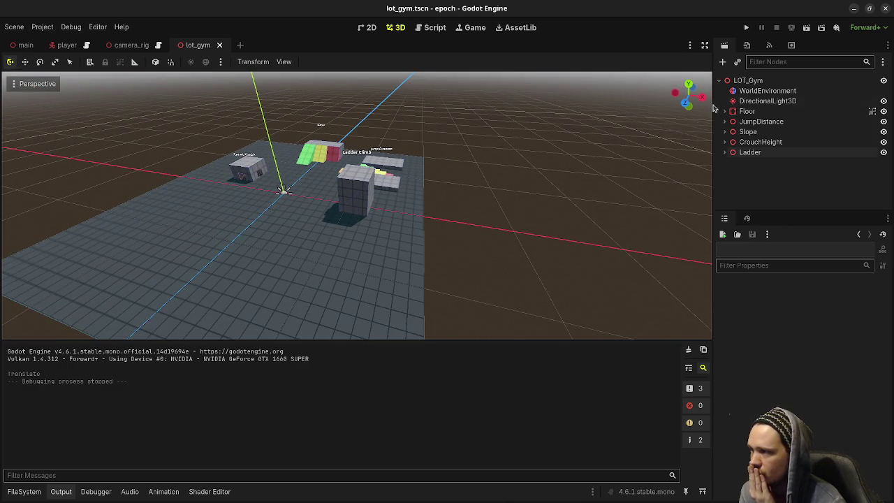
# Step: Select the LOT_Gym root, save the lot_gym scene with Ctrl+S, and run it for play-testing
pyautogui.click(754, 81)
pyautogui.click(519, 192)
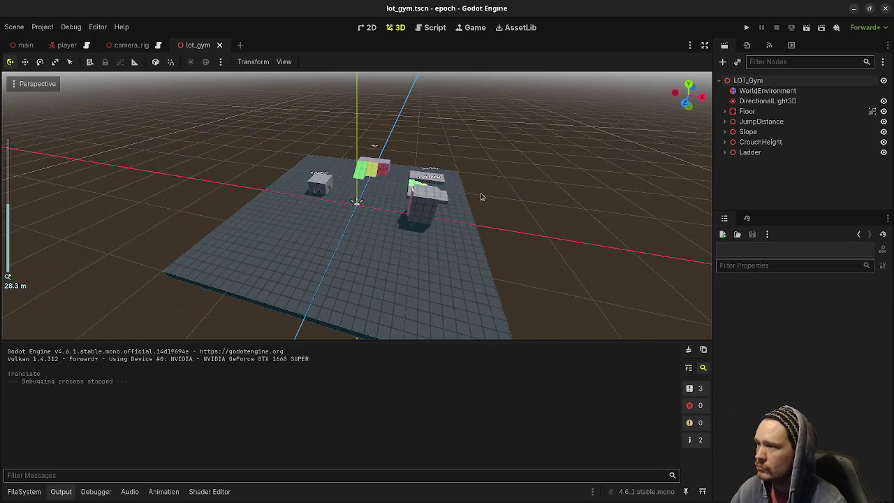
pyautogui.scroll(2, 458, 203)
pyautogui.scroll(3, 459, 203)
pyautogui.hotkey('ctrl', 's')
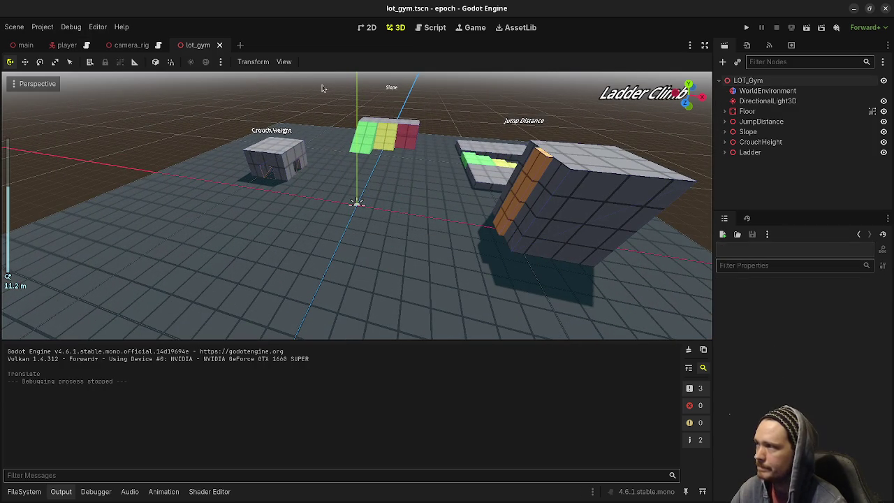
pyautogui.click(746, 28)
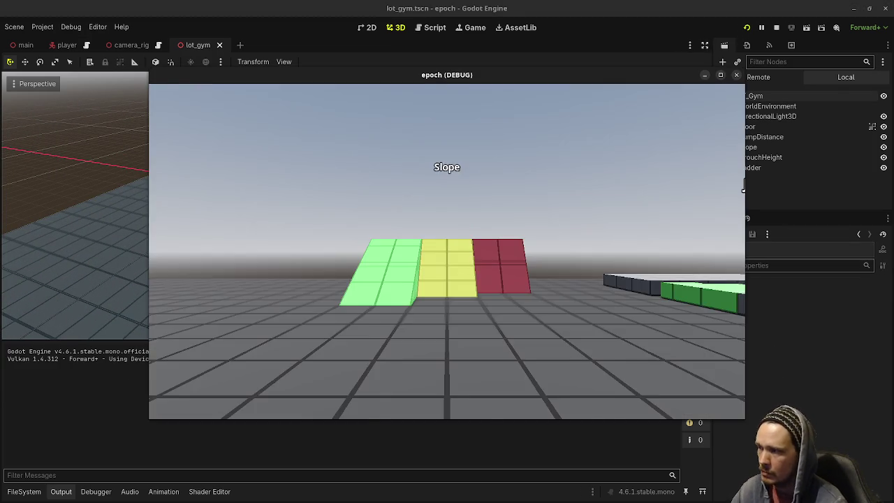
# Step: Walk up and over the green and yellow slopes, then approach the Crouch Height doorway
pyautogui.press('w')
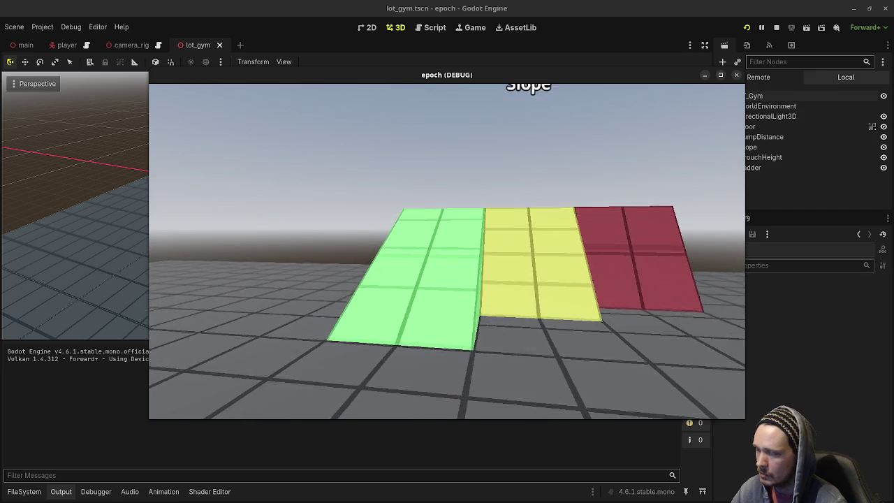
pyautogui.press('w')
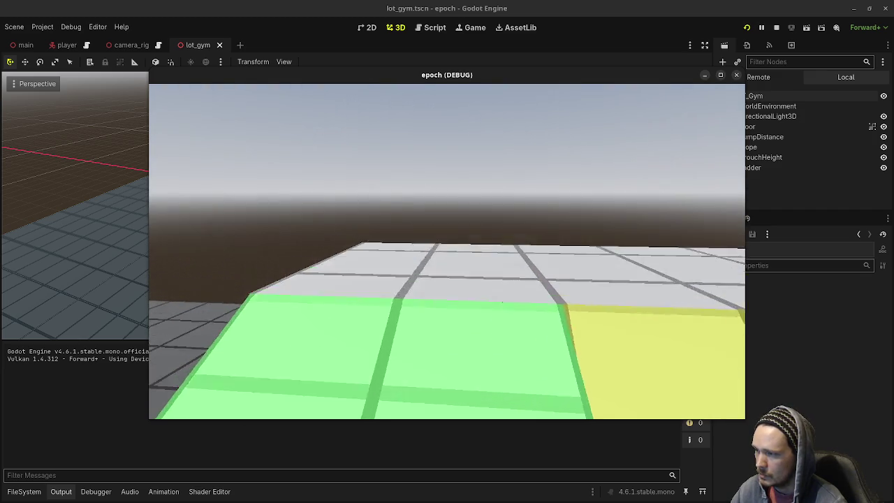
pyautogui.press('s')
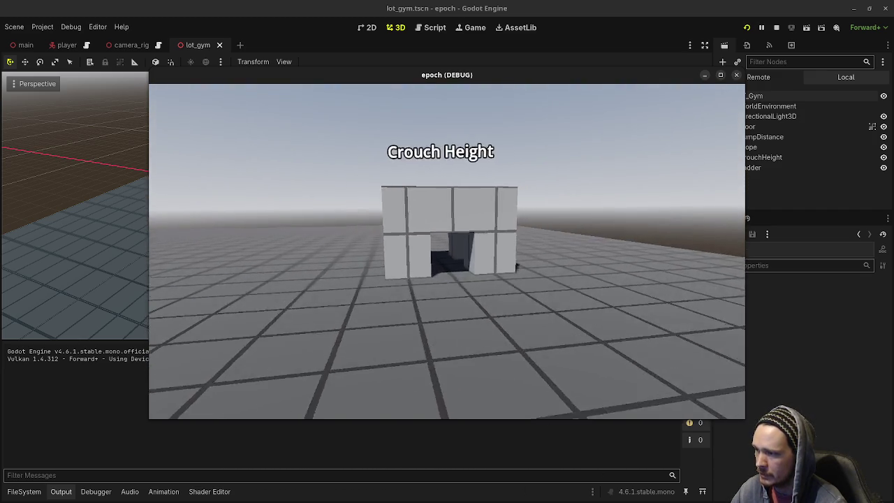
pyautogui.press('w')
pyautogui.press('w')
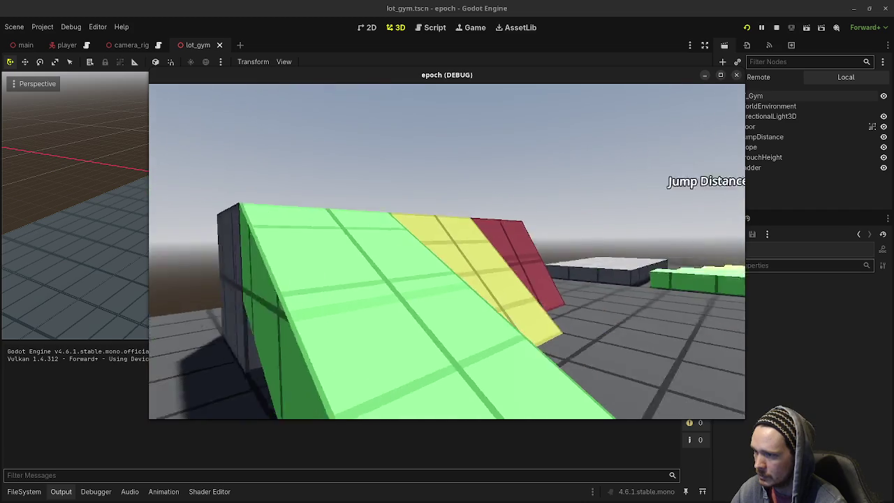
pyautogui.press('w')
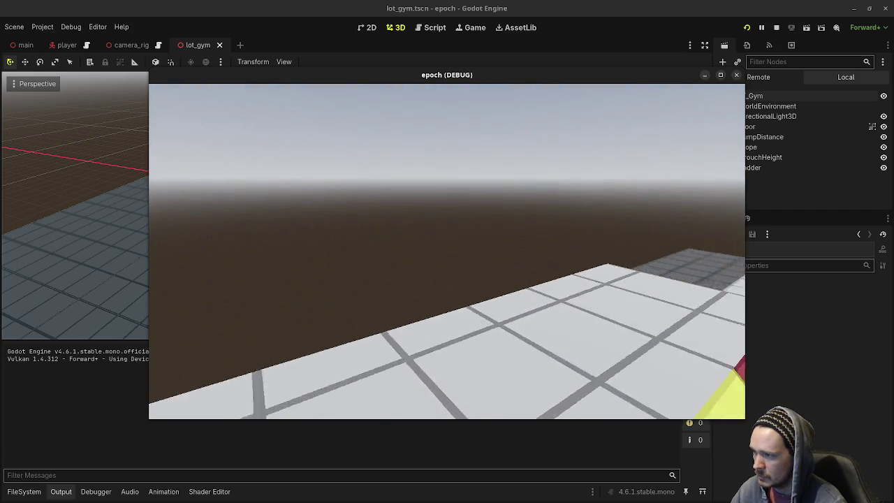
pyautogui.press('w')
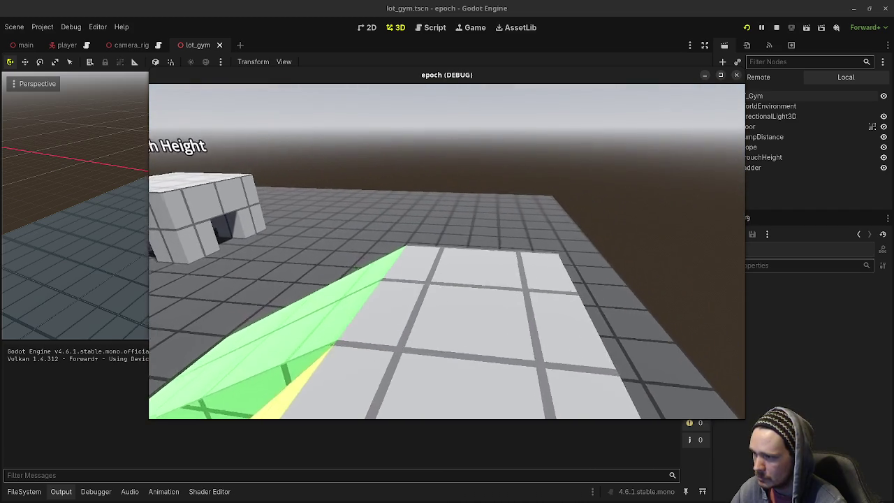
pyautogui.press('w')
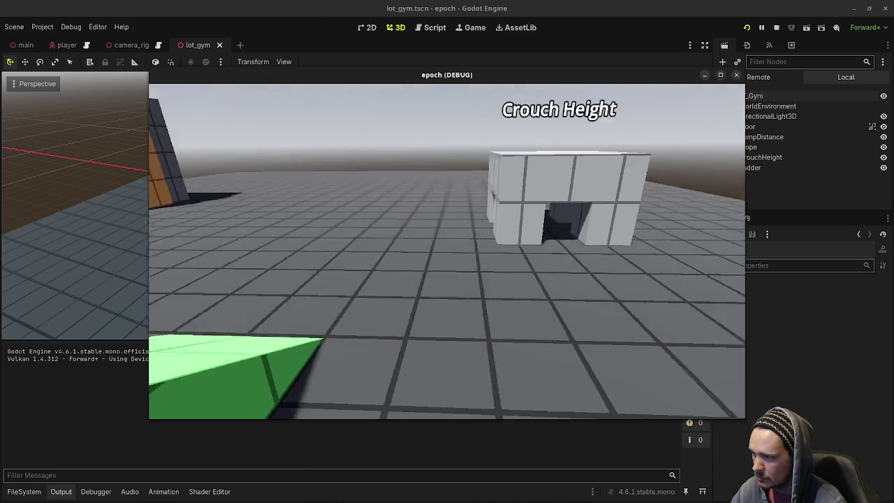
pyautogui.press('w')
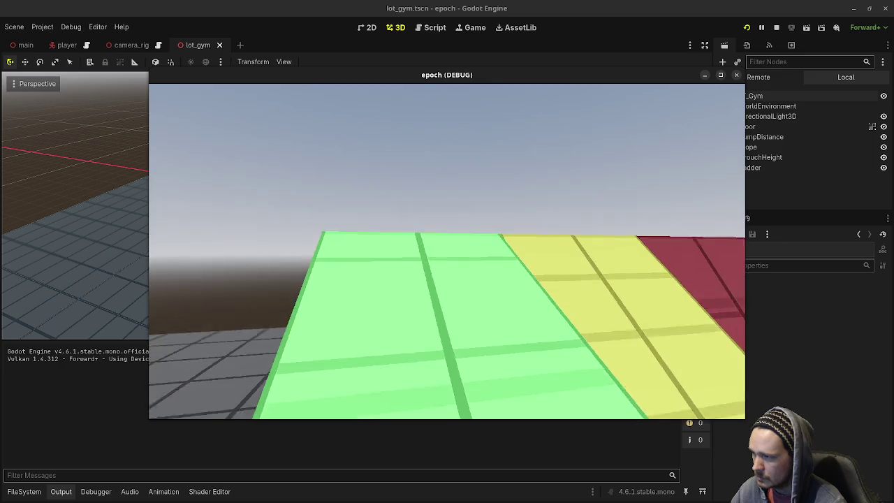
pyautogui.press('w')
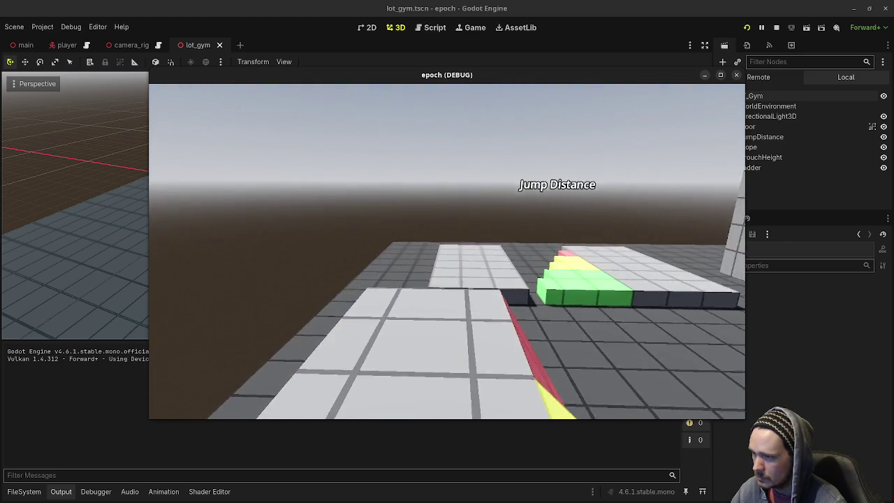
pyautogui.press('w')
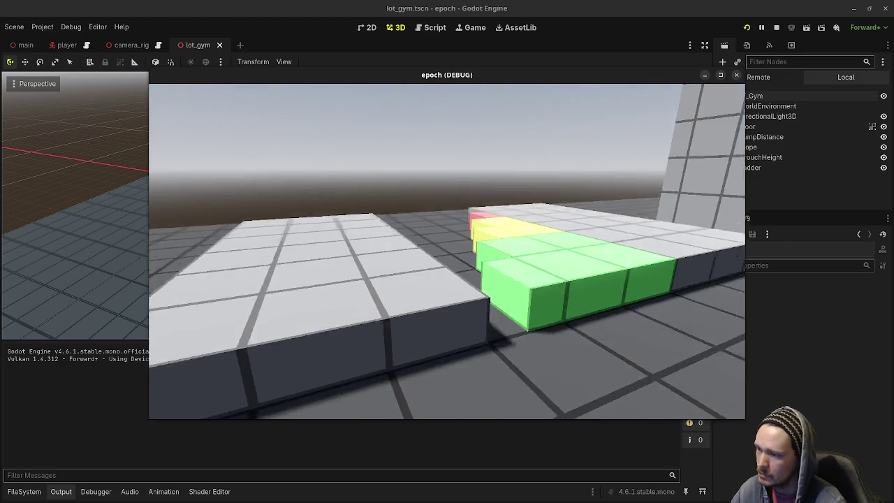
pyautogui.press('w')
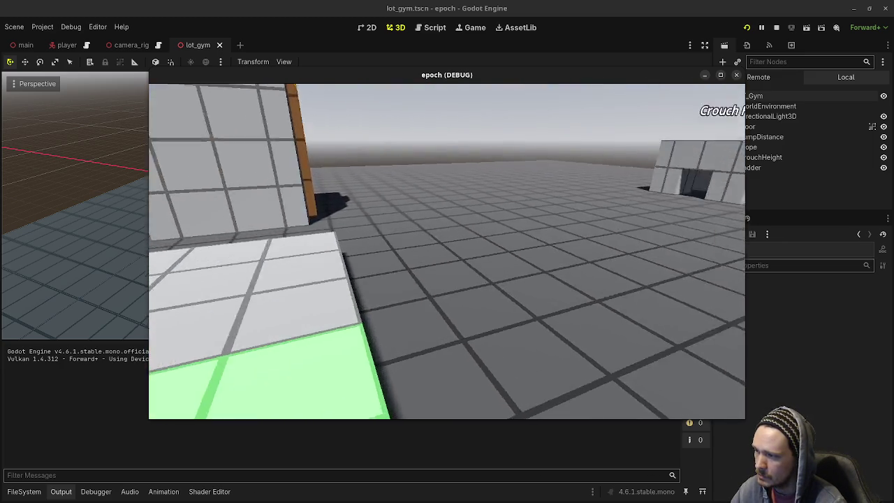
pyautogui.press('w')
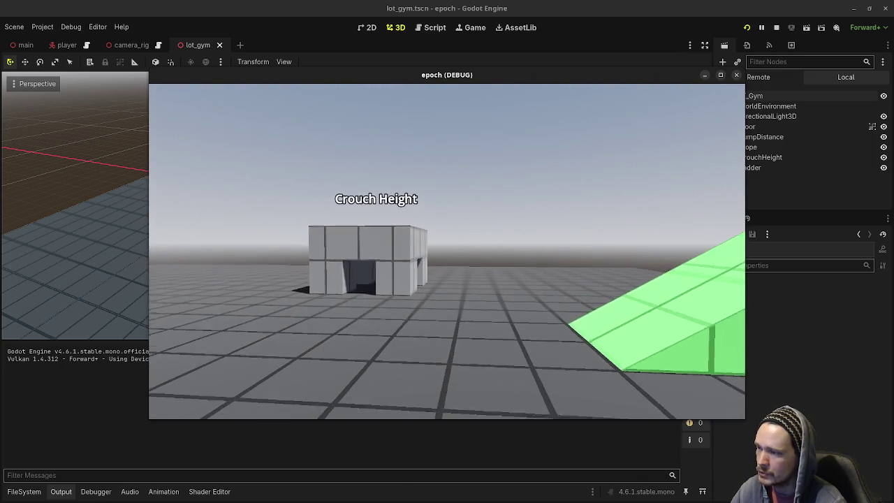
pyautogui.press('w')
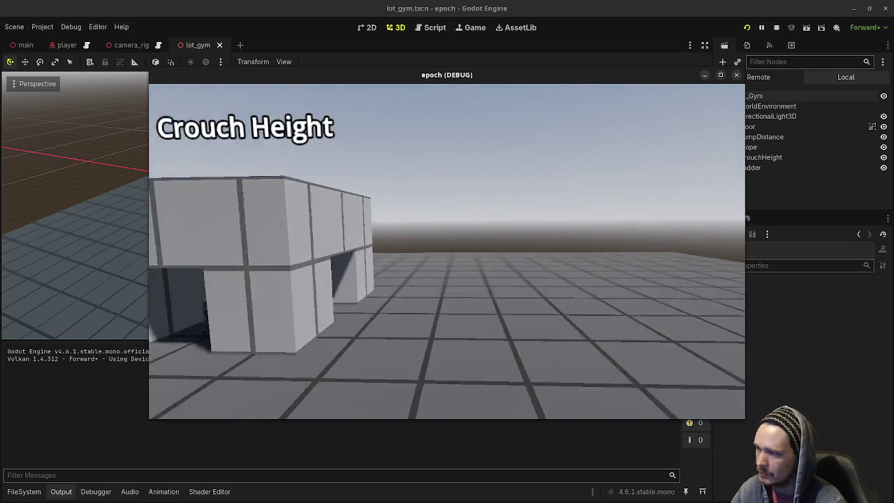
pyautogui.press('w')
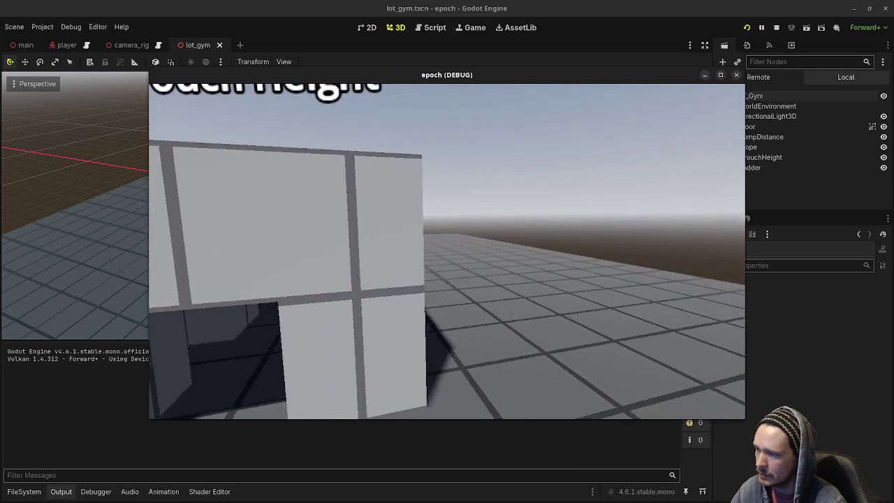
# Step: Walk past Crouch Height, cross the Jump Distance platform, and return to the Crouch Height wall
pyautogui.press('s')
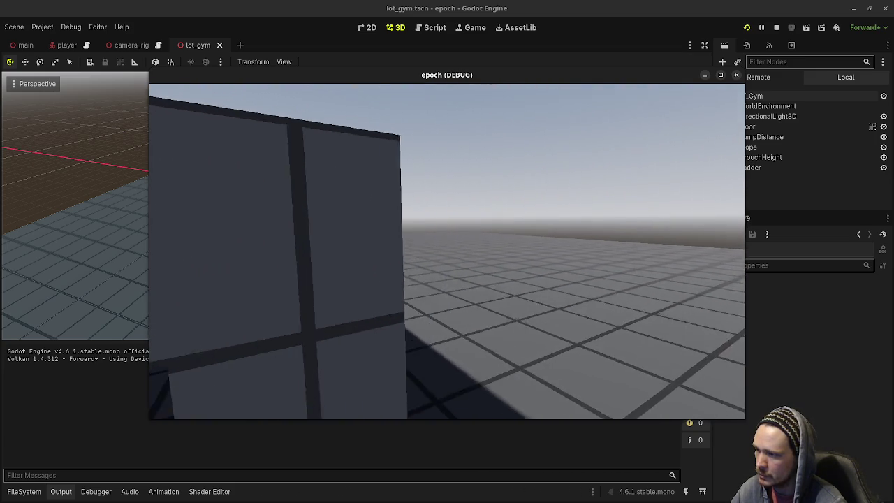
pyautogui.press('w')
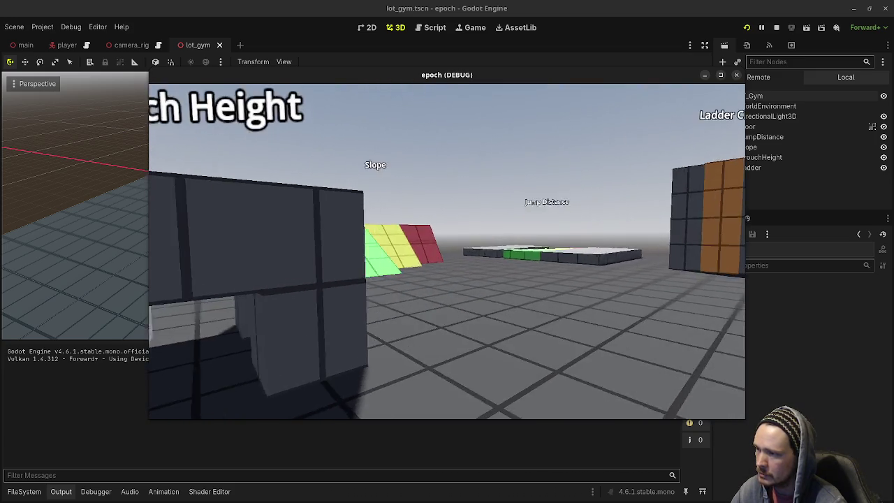
pyautogui.press('w')
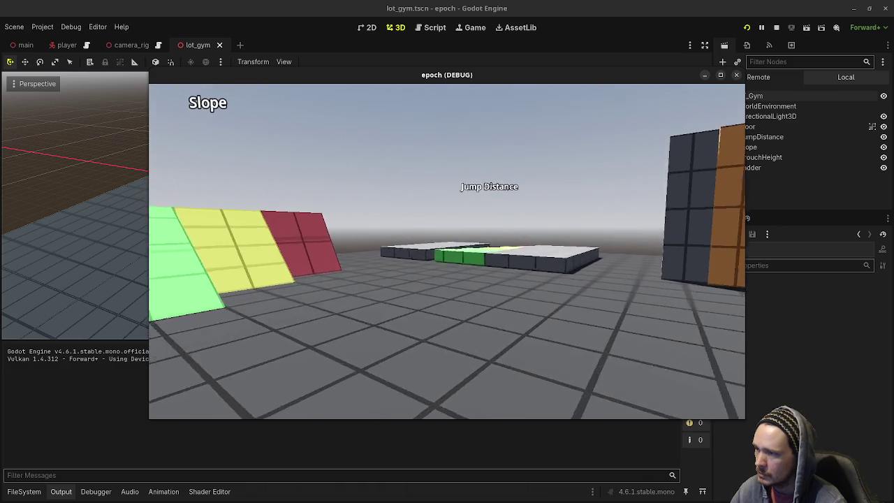
pyautogui.press('w')
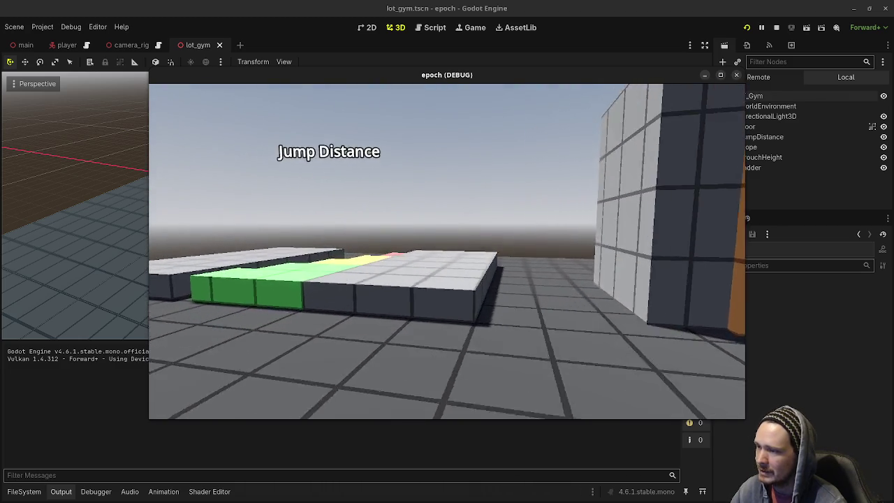
pyautogui.press('w')
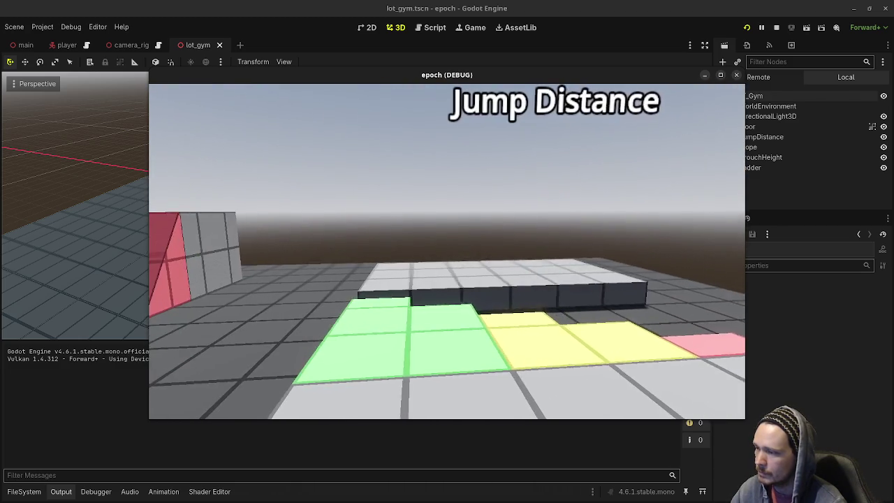
pyautogui.press('w')
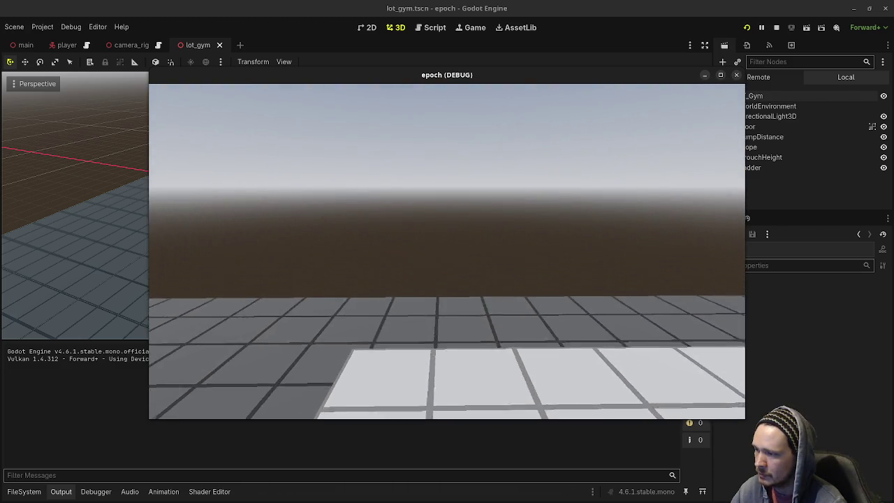
pyautogui.press('w')
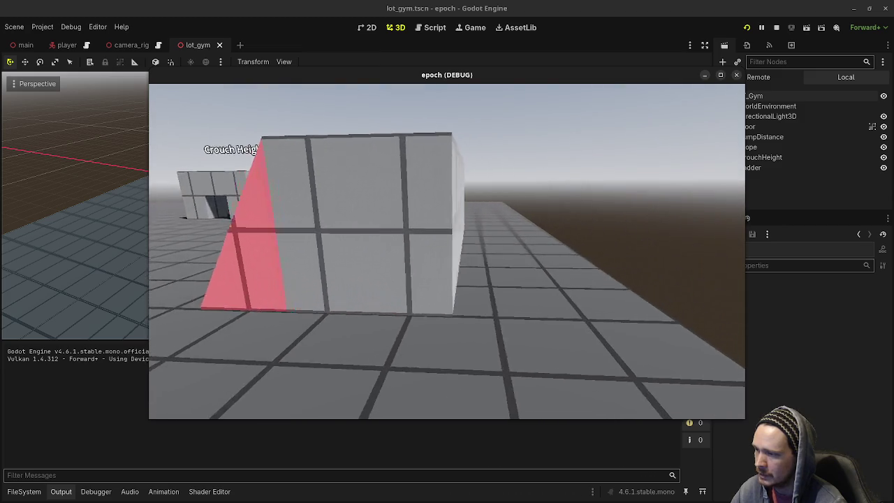
pyautogui.press('w')
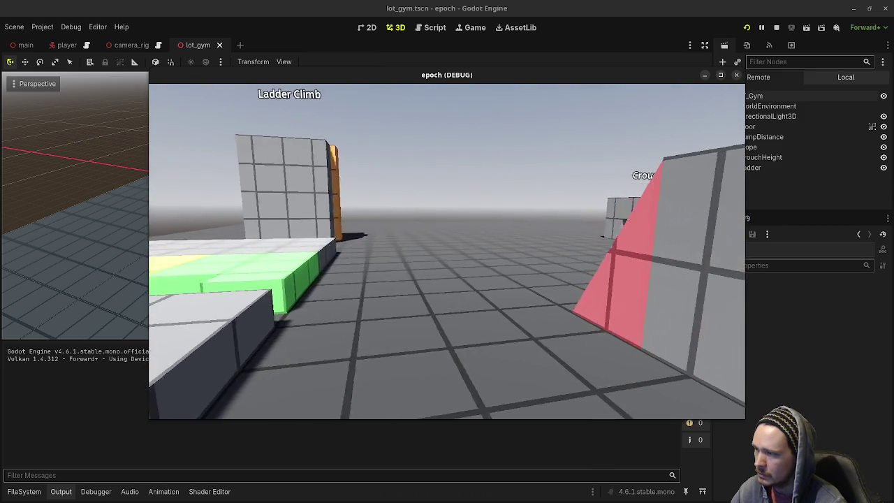
pyautogui.press('w')
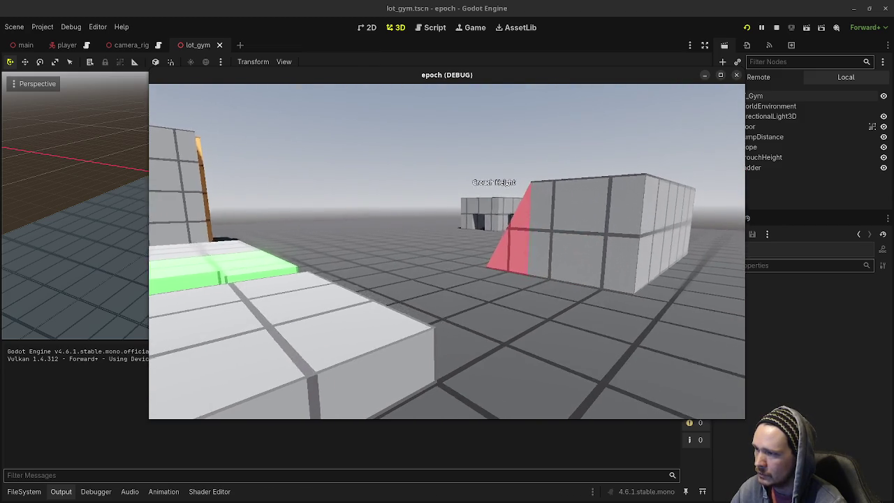
pyautogui.press('w')
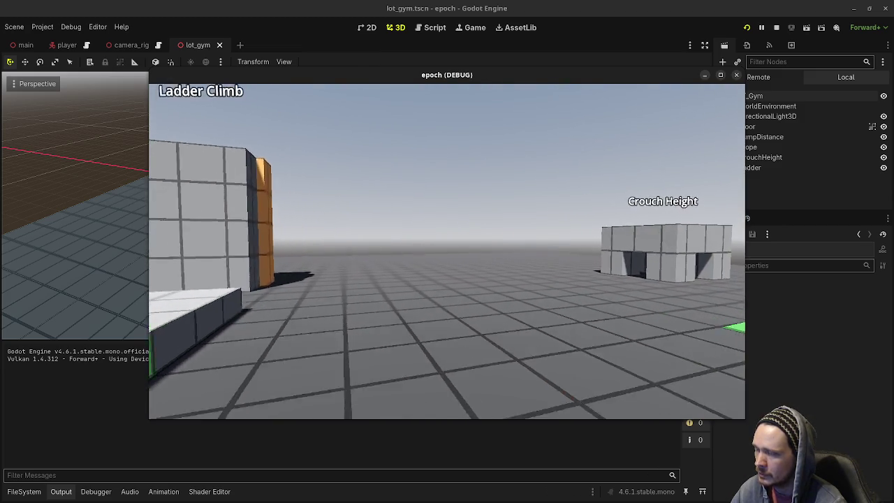
pyautogui.press('w')
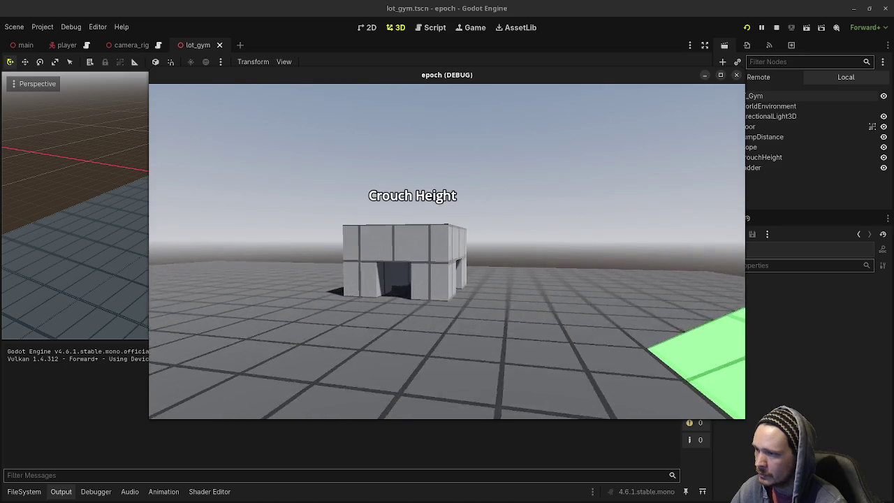
pyautogui.press('w')
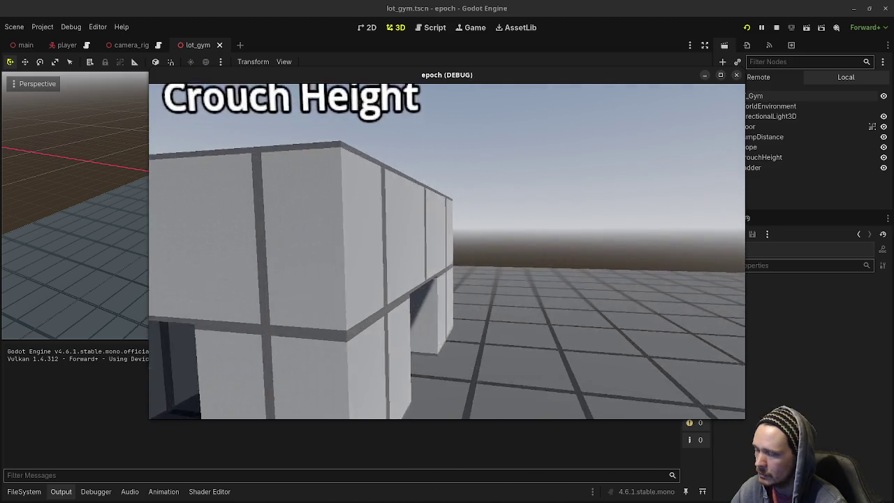
# Step: Approach the Ladder Climb block, then walk back past Crouch Height toward the Slope
pyautogui.press('s')
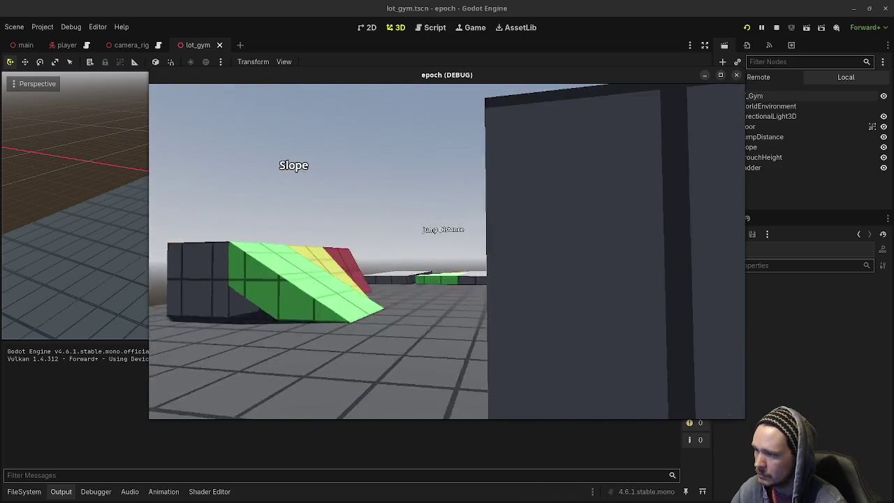
pyautogui.press('w')
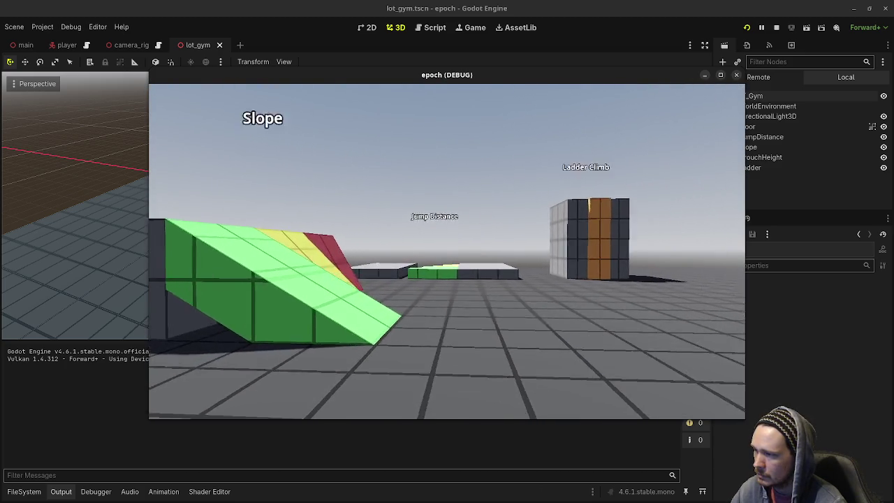
pyautogui.press('w')
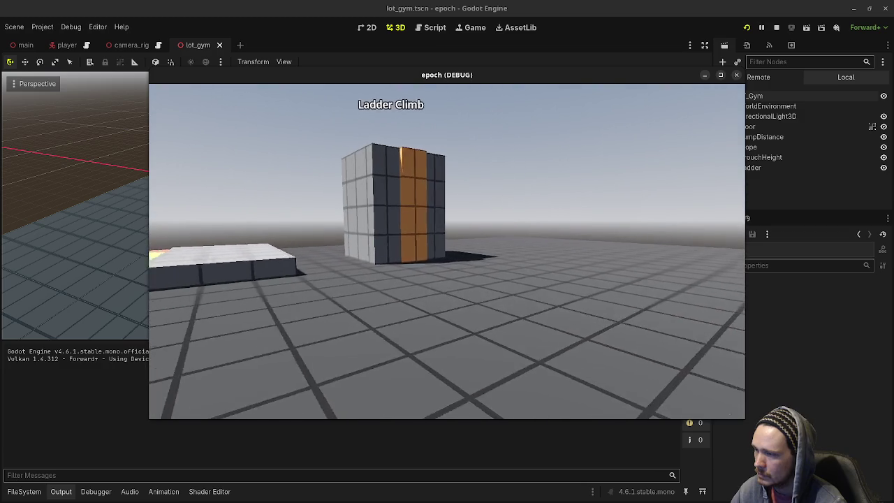
pyautogui.press('w')
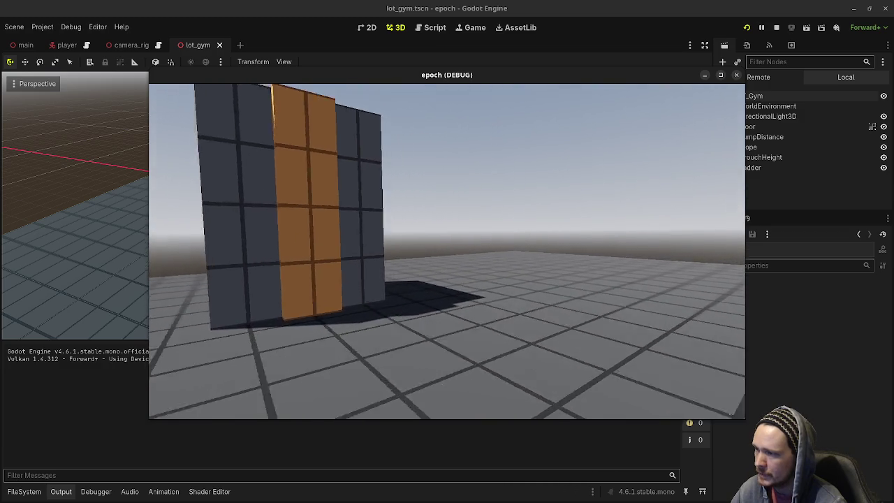
pyautogui.press('a')
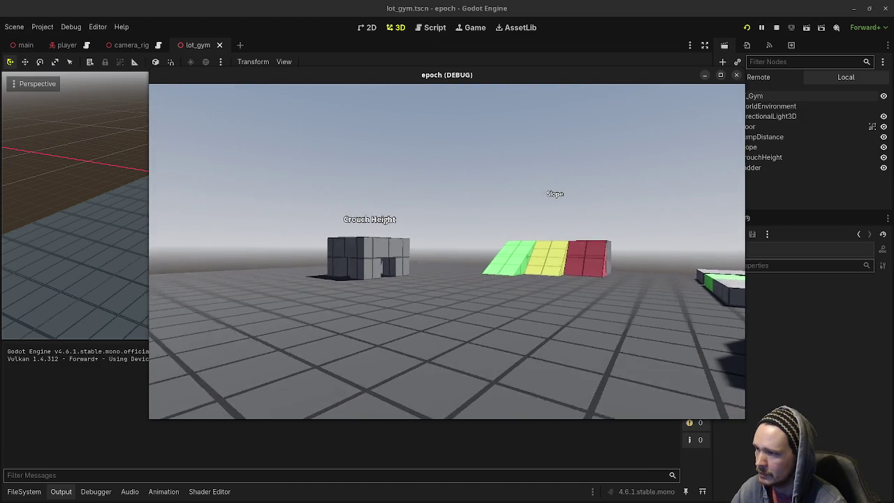
pyautogui.press('d')
pyautogui.press('a')
pyautogui.press('a')
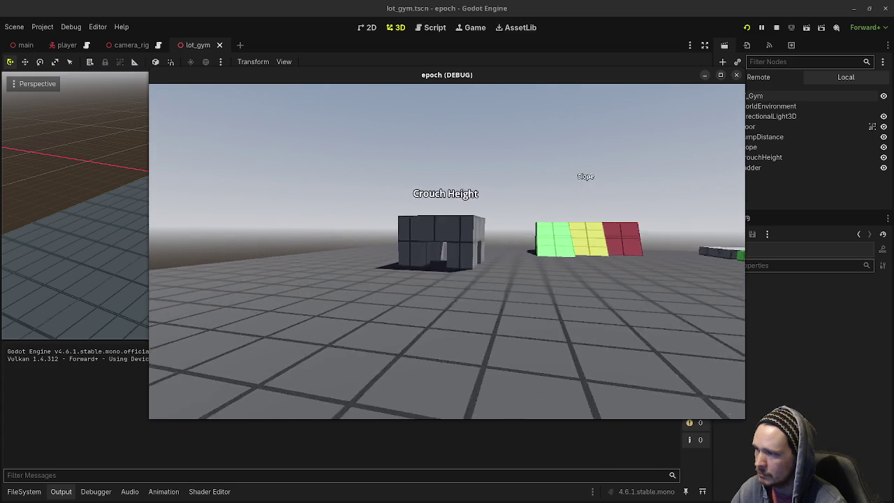
pyautogui.press('w')
pyautogui.press('d')
pyautogui.press('w')
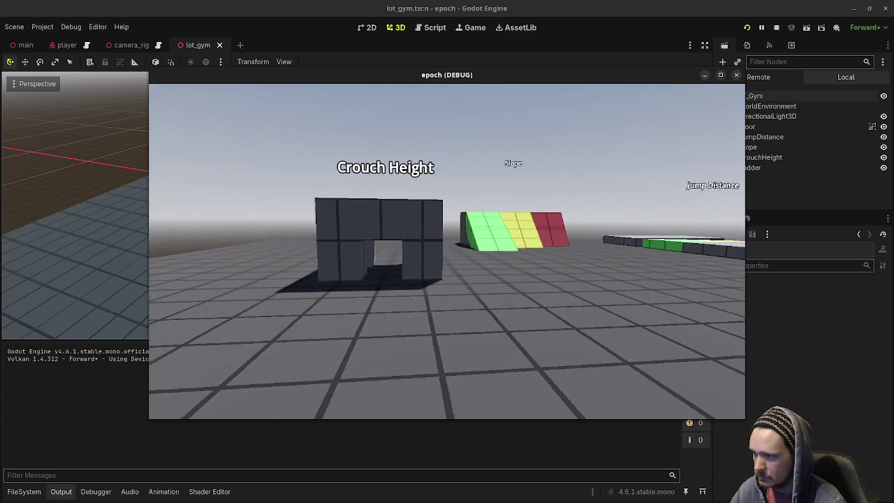
pyautogui.press('d')
pyautogui.press('w')
pyautogui.press('d')
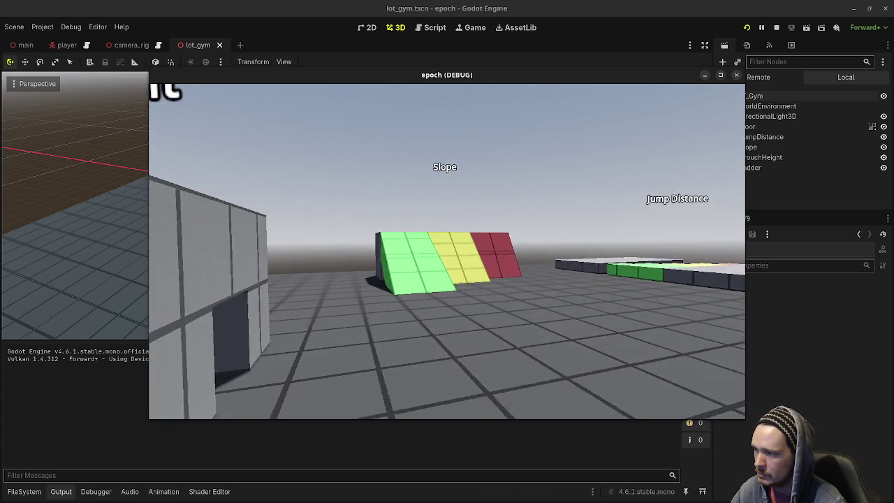
# Step: Cross the Jump Distance platform and run up the green and yellow Slope ramp
pyautogui.press('d')
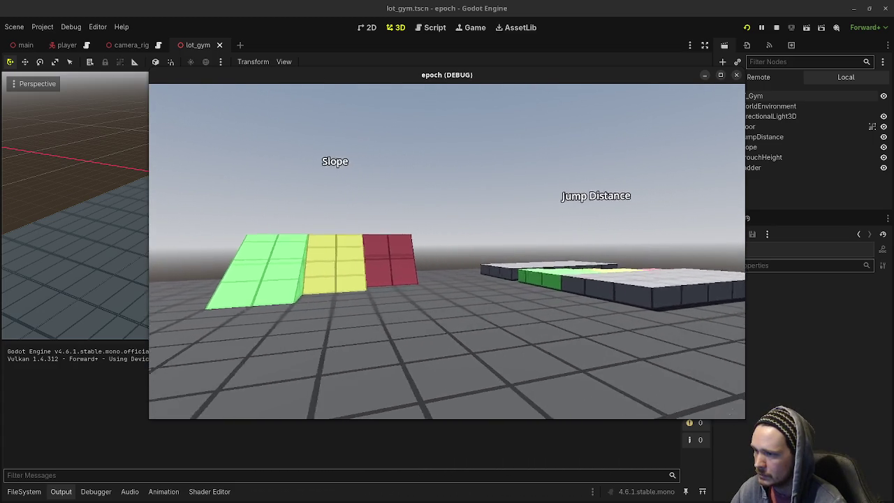
pyautogui.press('w')
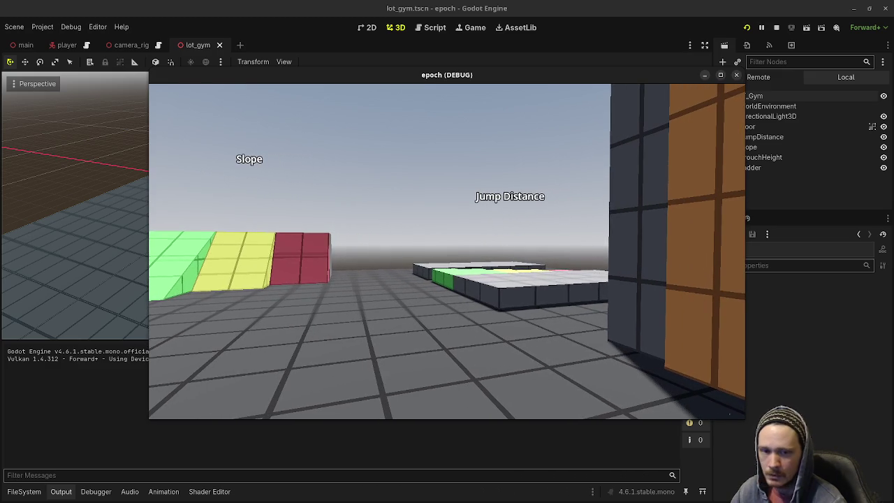
pyautogui.press('w')
pyautogui.press('d')
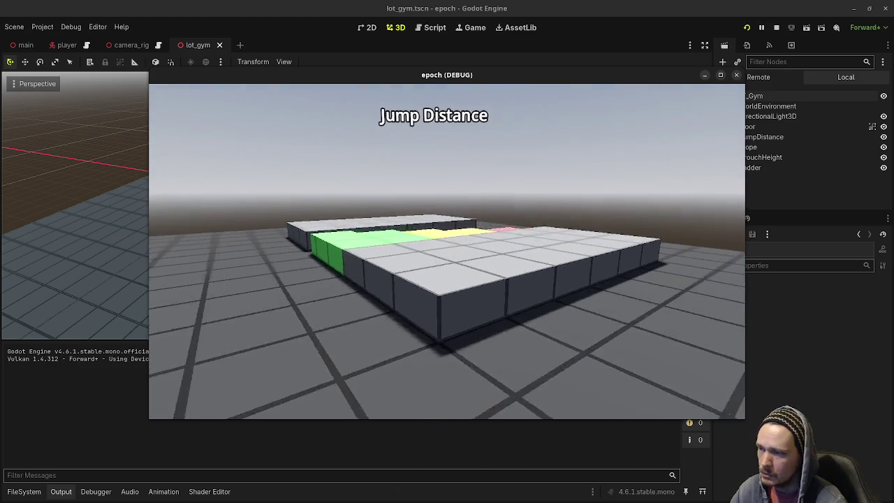
pyautogui.press('w')
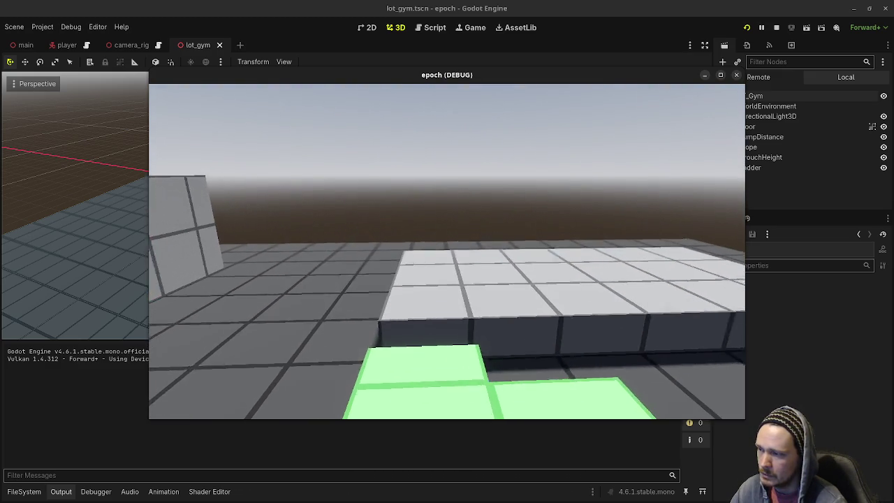
pyautogui.press('w')
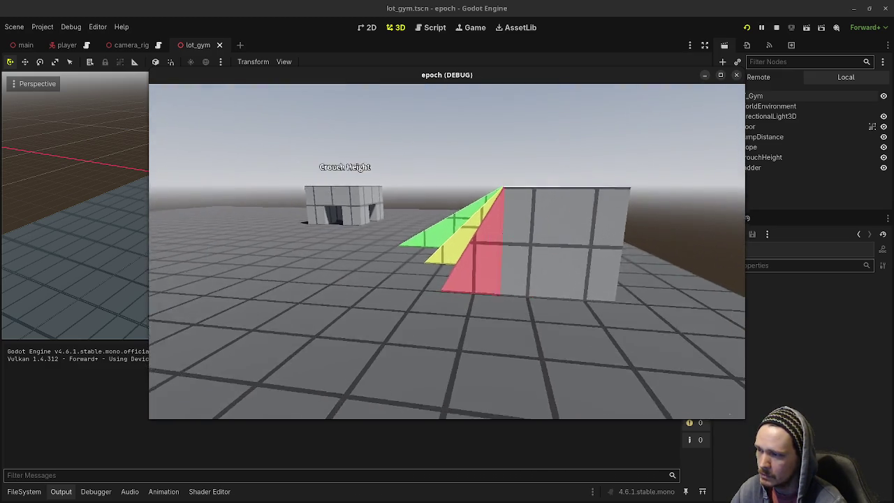
pyautogui.press('w')
pyautogui.press('d')
pyautogui.press('w')
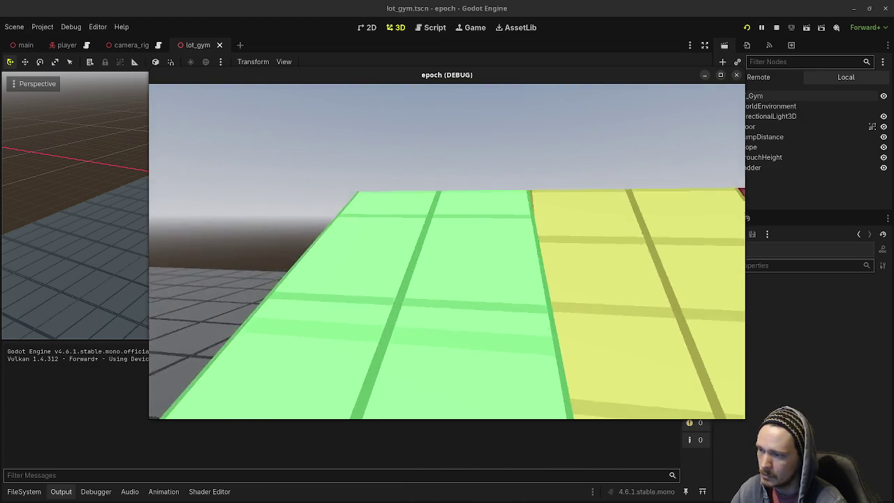
# Step: Respawn, walk to the Ladder Climb tower, and climb the orange ladder before stepping off
pyautogui.press('w')
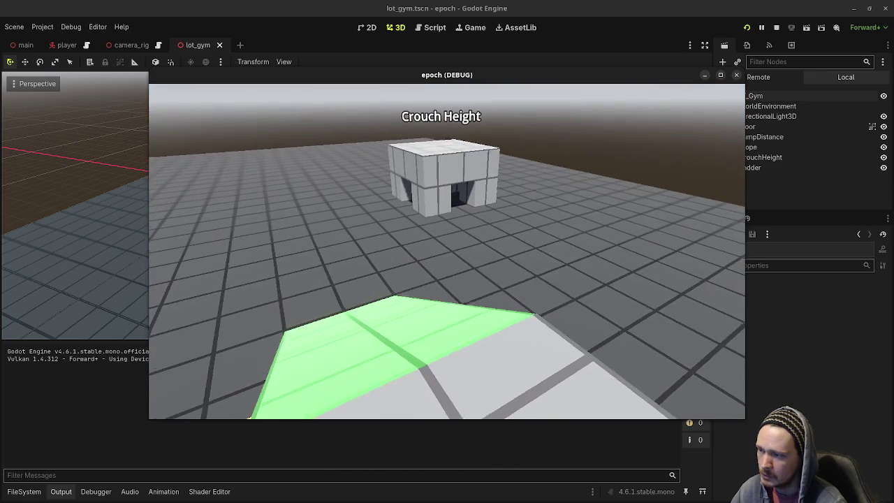
pyautogui.press('w')
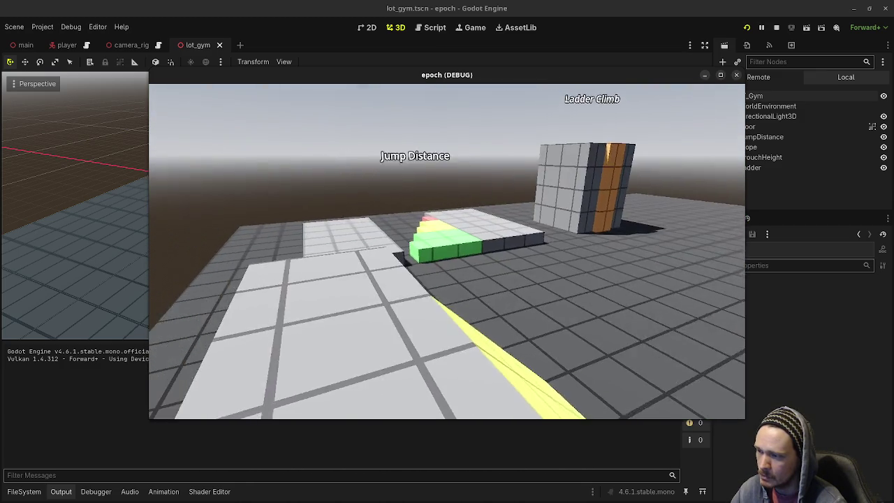
pyautogui.press('w')
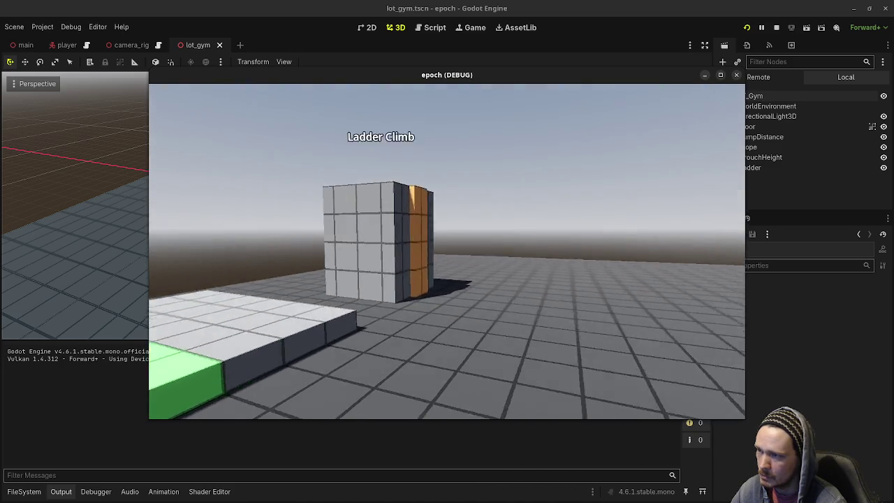
pyautogui.press('w')
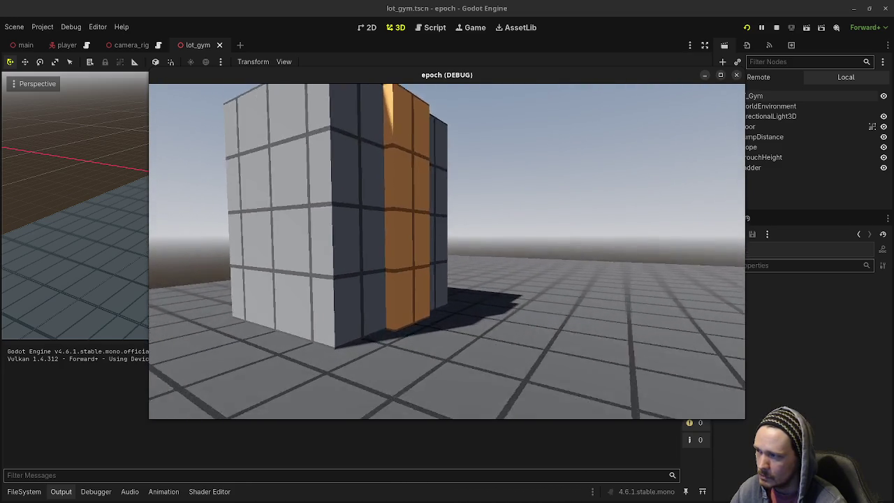
pyautogui.press('w')
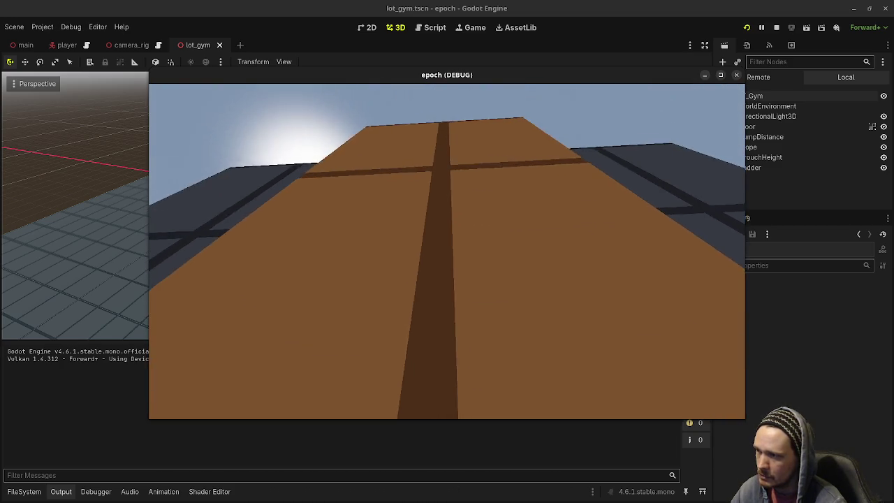
pyautogui.press('s')
# Step: Walk into the Crouch Height box, then stop the running game
pyautogui.moveTo(447, 251)
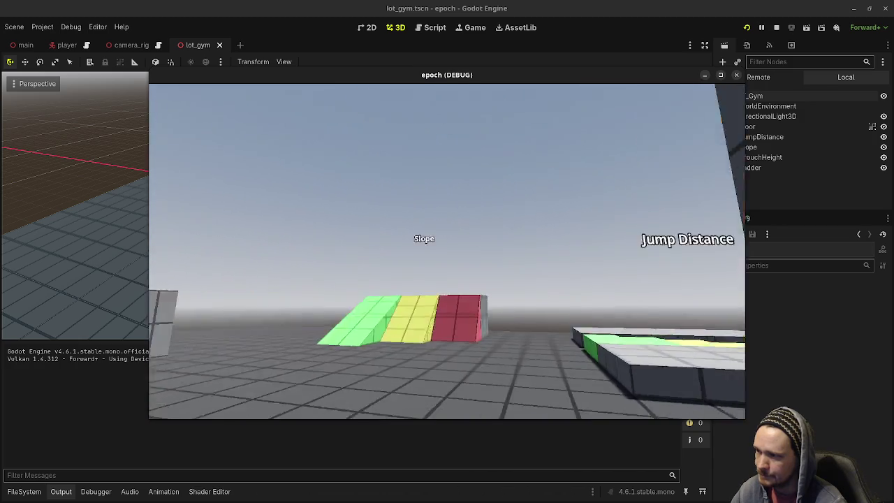
pyautogui.press('w')
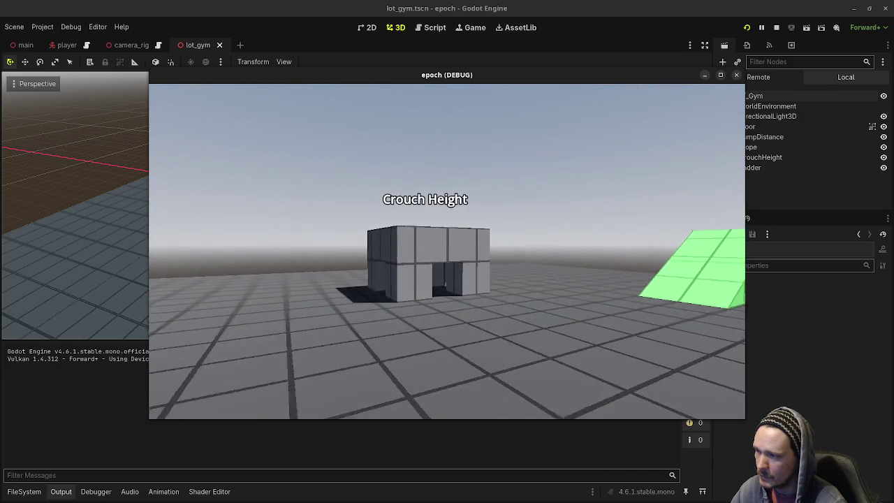
pyautogui.press('w')
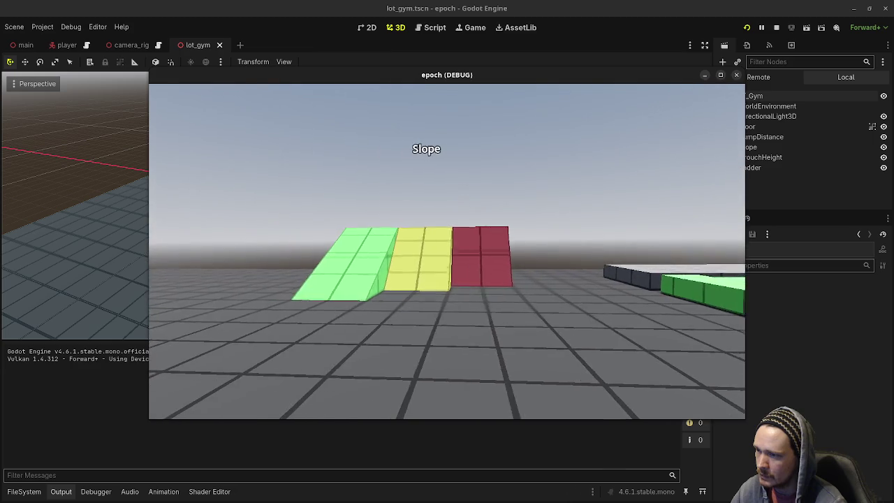
pyautogui.click(776, 28)
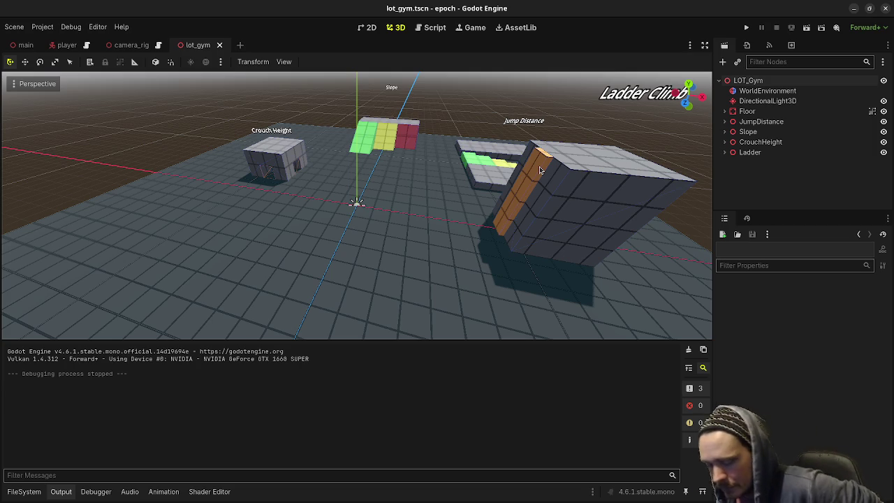
# Step: Collapse the prototype and assets folders in the FileSystem dock, then launch the game
pyautogui.moveTo(539, 166); pyautogui.dragTo(601, 167)
pyautogui.moveTo(283, 102); pyautogui.dragTo(283, 102)
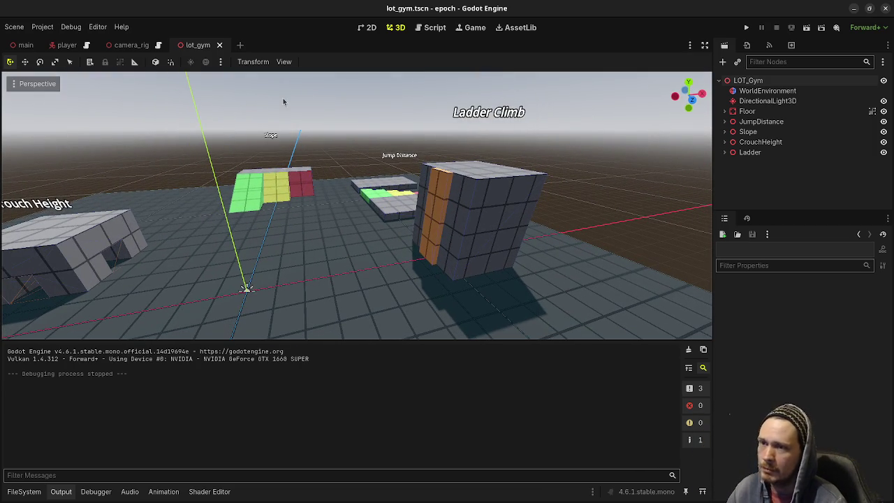
pyautogui.moveTo(133, 46)
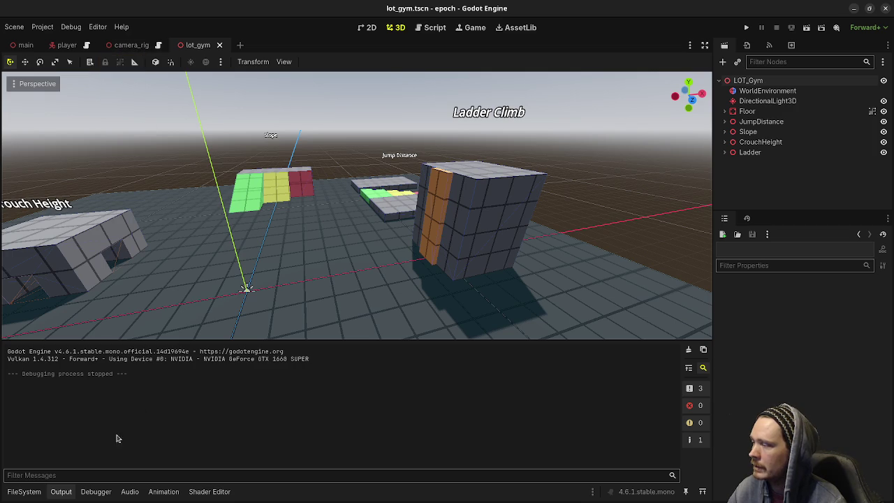
pyautogui.click(26, 491)
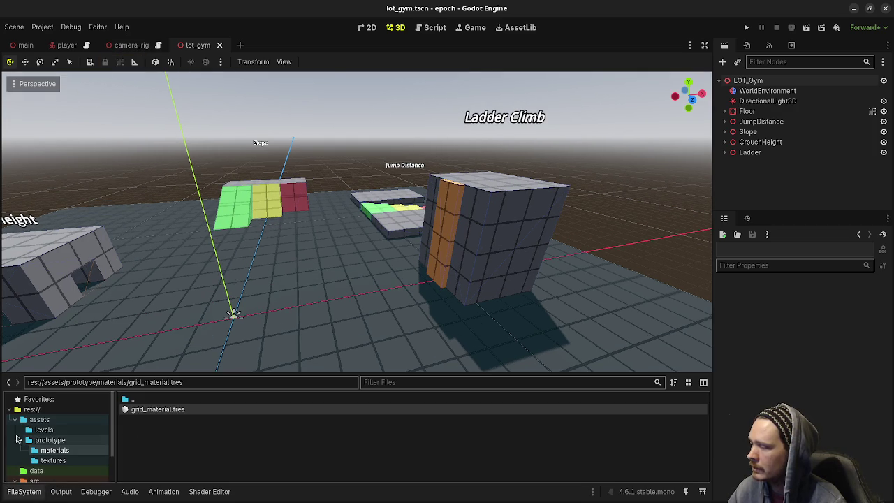
pyautogui.click(20, 440)
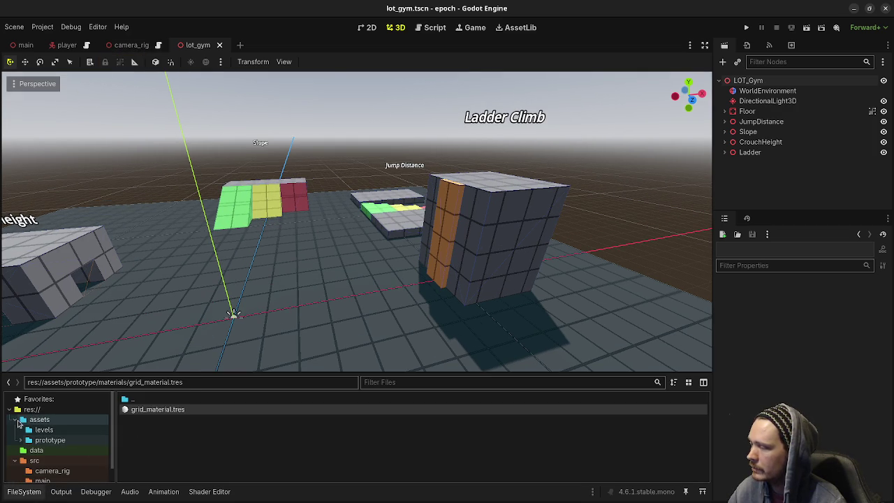
pyautogui.click(35, 419)
pyautogui.click(16, 419)
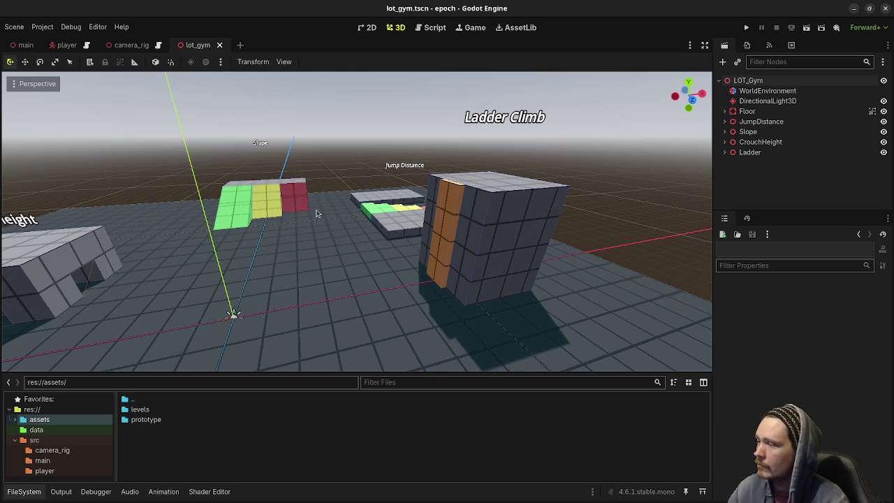
pyautogui.click(746, 28)
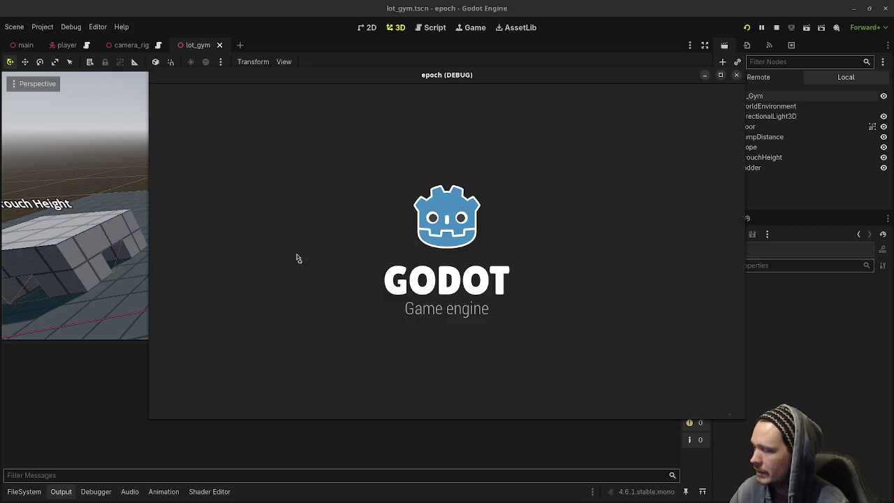
# Step: Climb the coloured slope, drop down to the Crouch Height block, and turn toward the ladder tower
pyautogui.press('w')
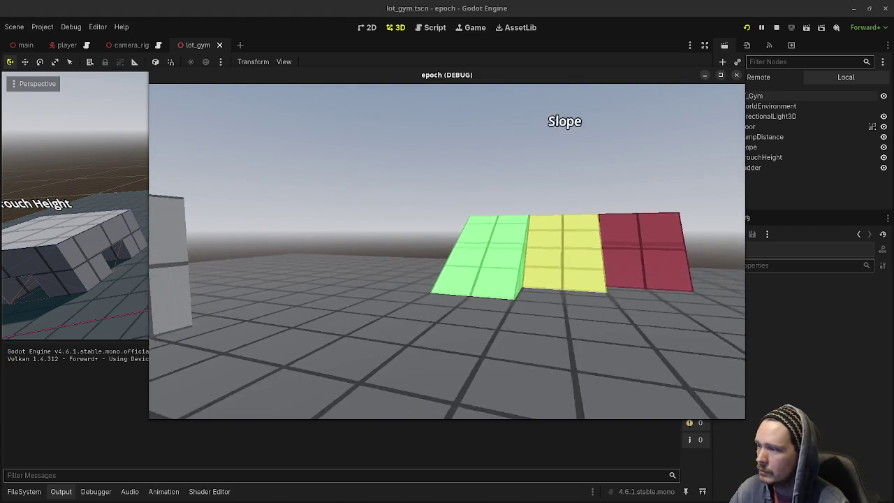
pyautogui.press('w')
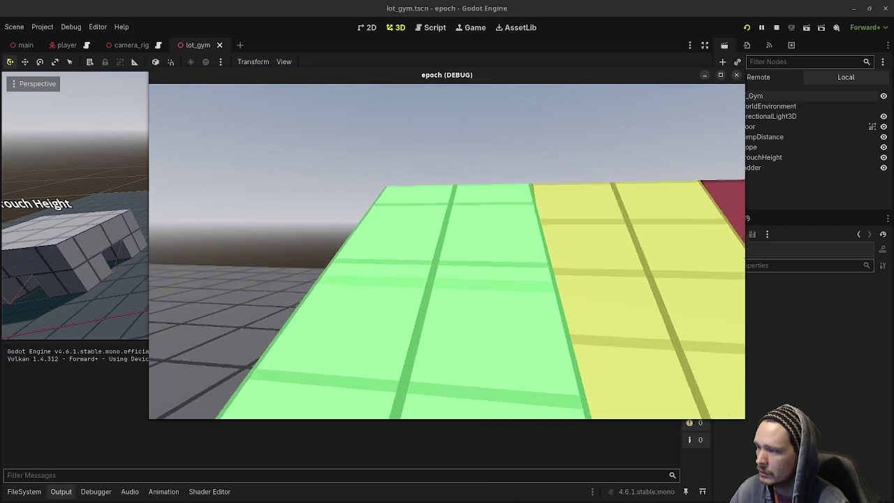
pyautogui.press('w')
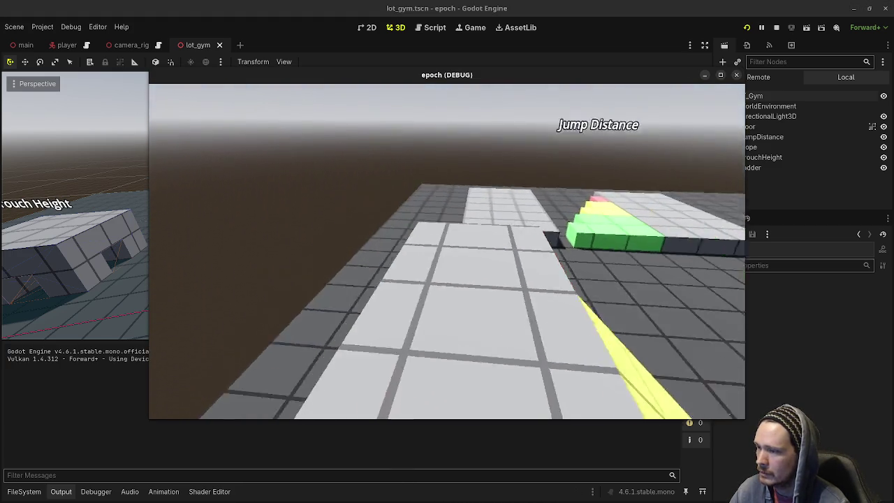
pyautogui.press('w')
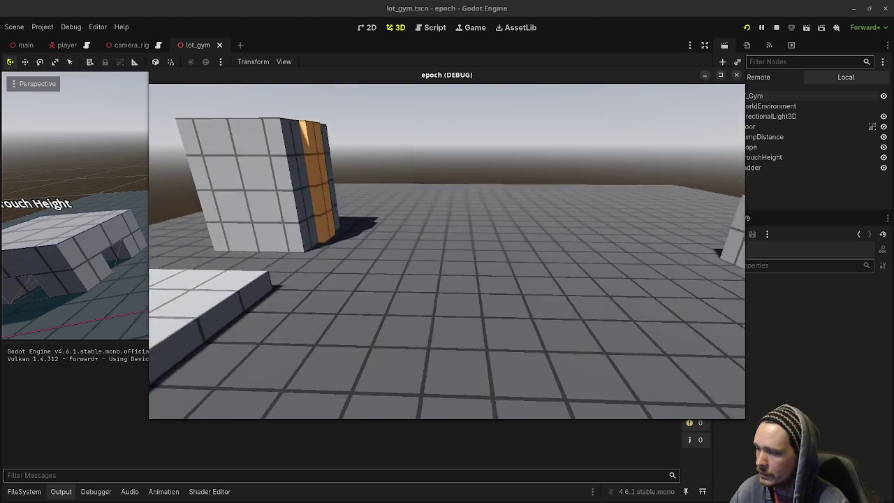
pyautogui.press('w')
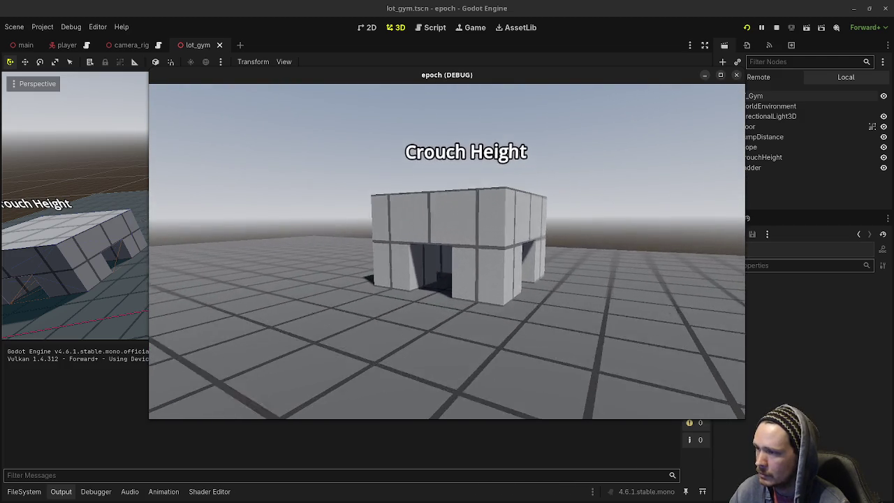
pyautogui.press('w')
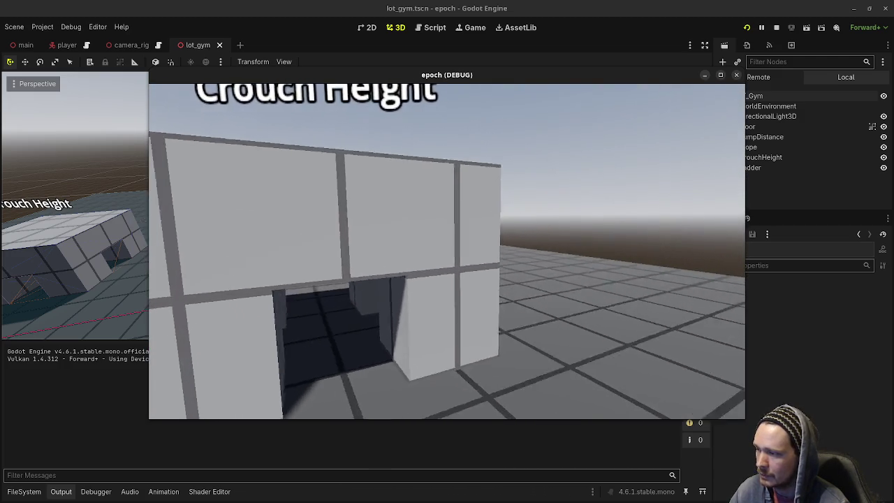
pyautogui.press('w')
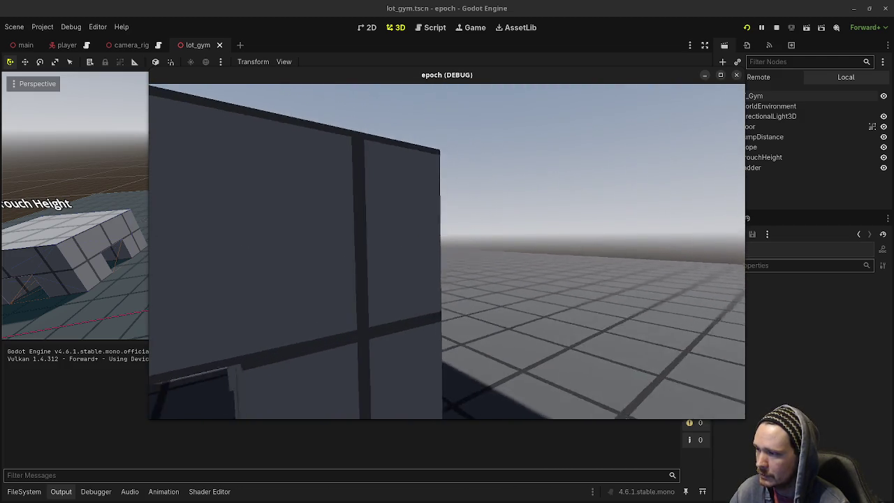
pyautogui.press('w')
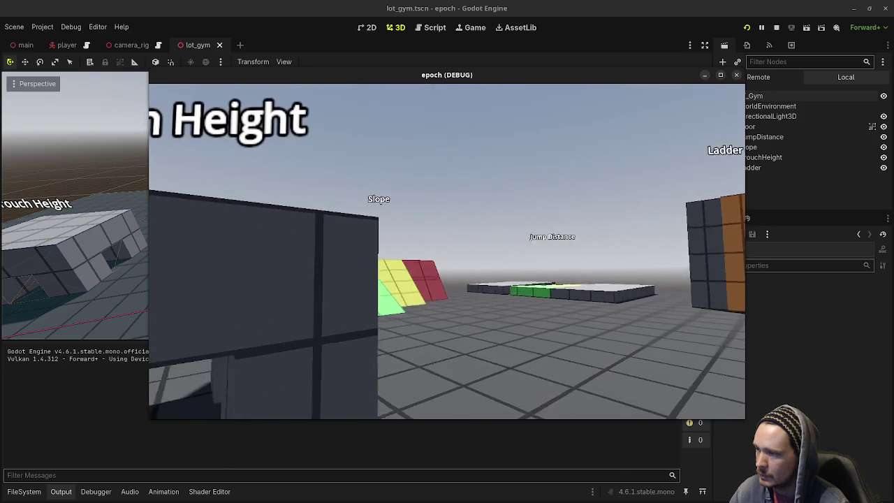
pyautogui.press('w')
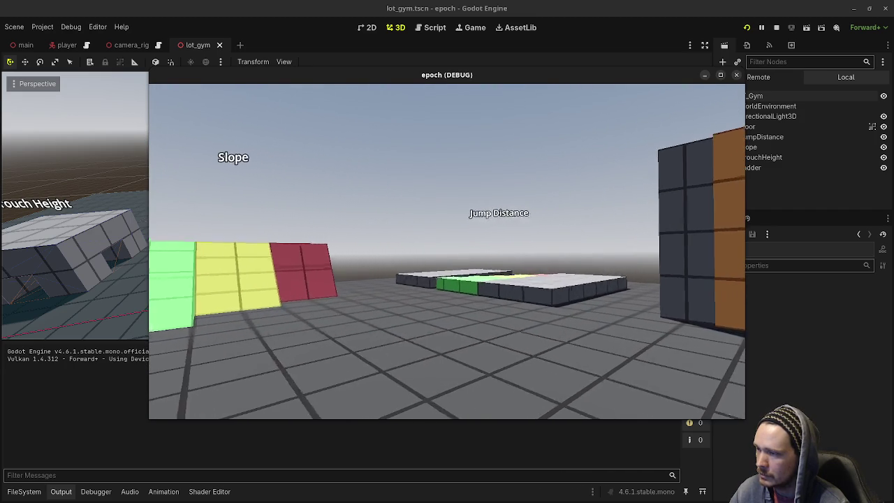
# Step: Walk by Jump Distance, along the Crouch Height block, and up to the Ladder Climb tower
pyautogui.press('w')
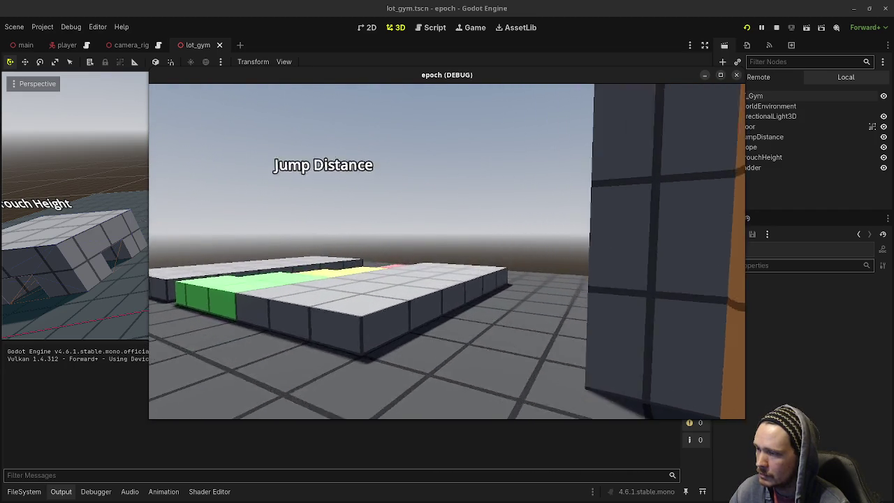
pyautogui.press('w')
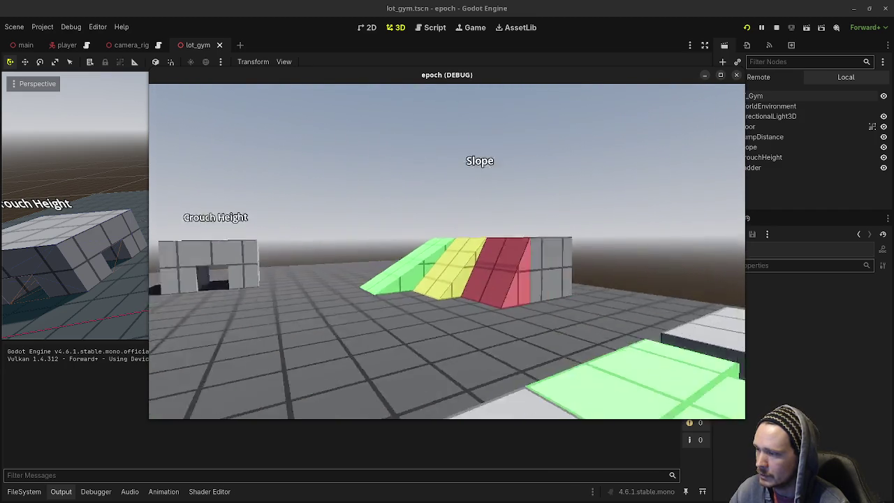
pyautogui.press('w')
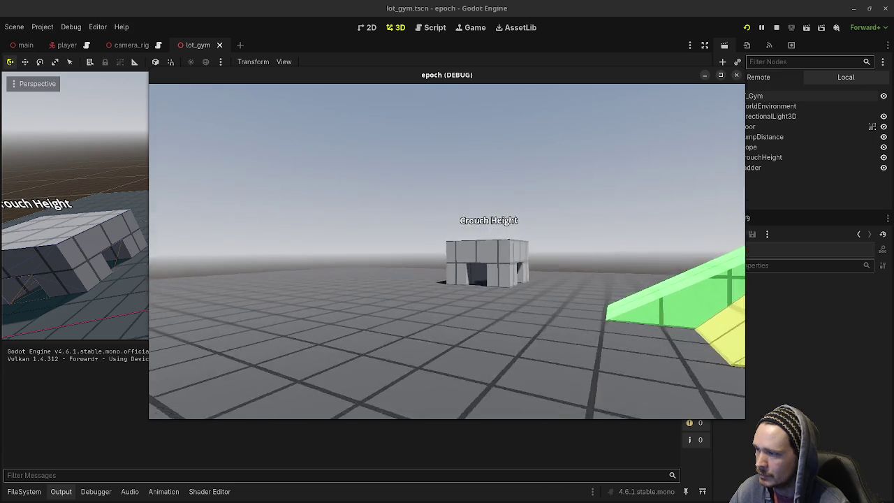
pyautogui.press('w')
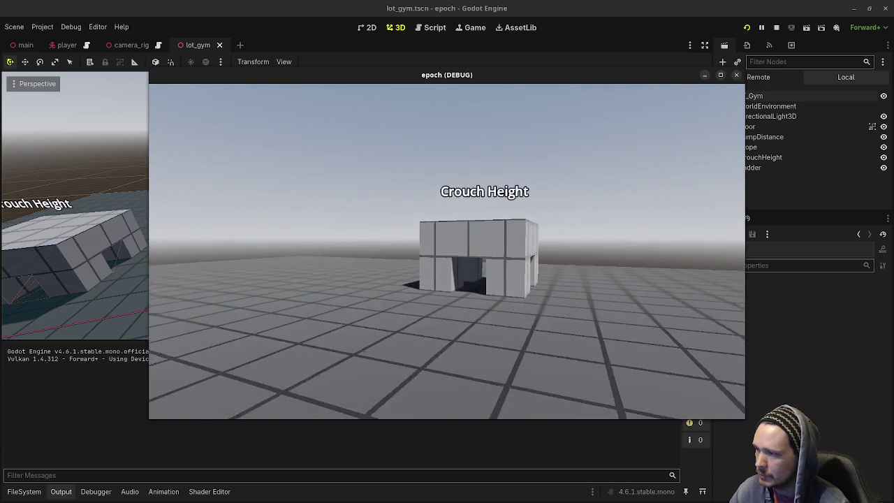
pyautogui.press('w')
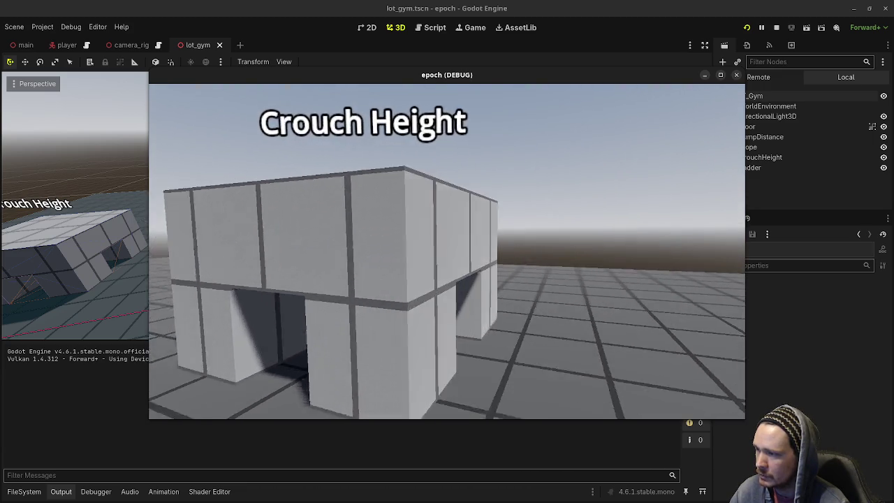
pyautogui.press('w')
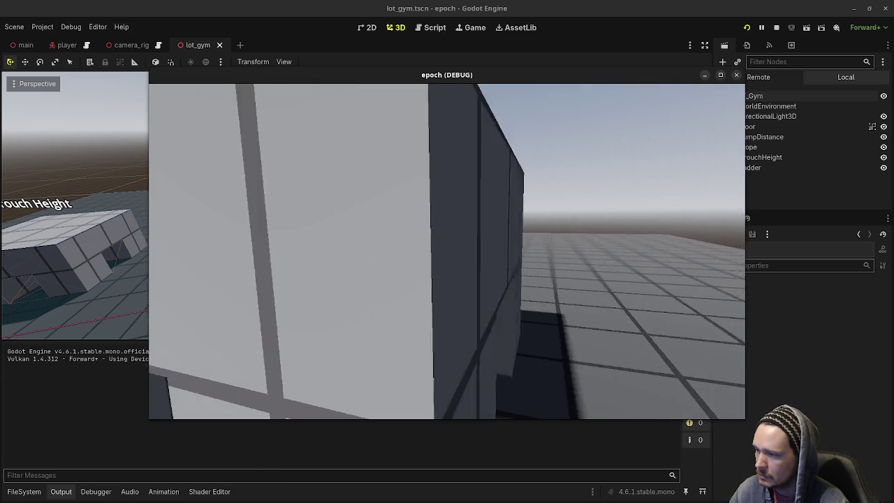
pyautogui.press('w')
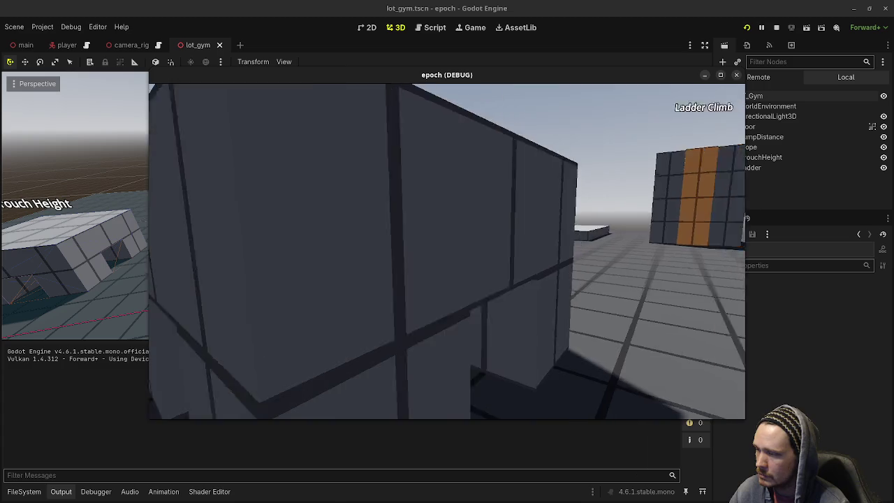
pyautogui.press('w')
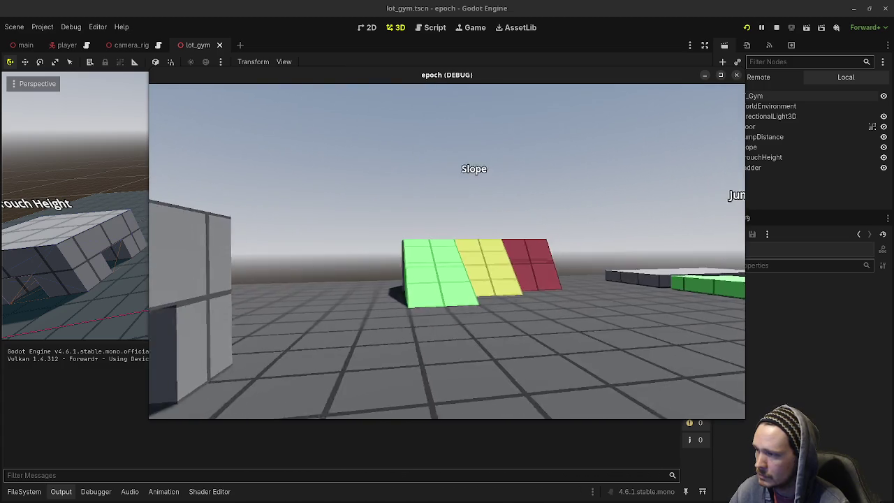
pyautogui.press('w')
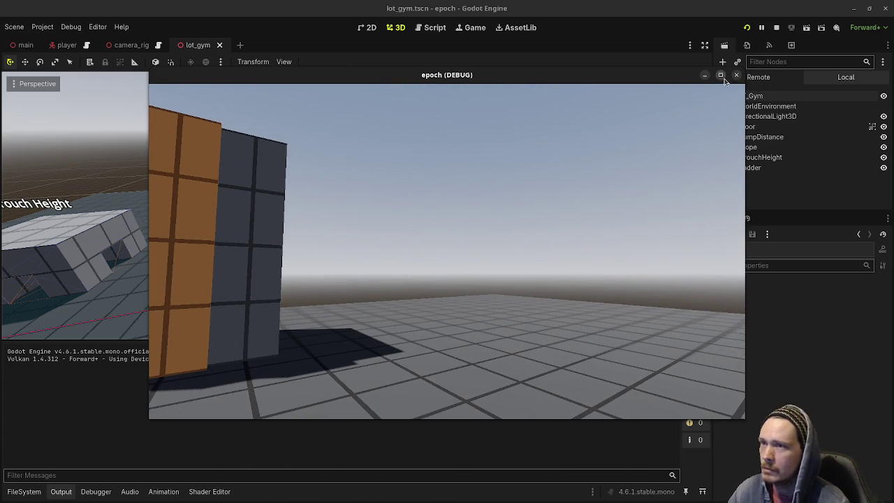
# Step: Maximize the game window, walk across the gym toward the slope, then close the game
pyautogui.click(720, 75)
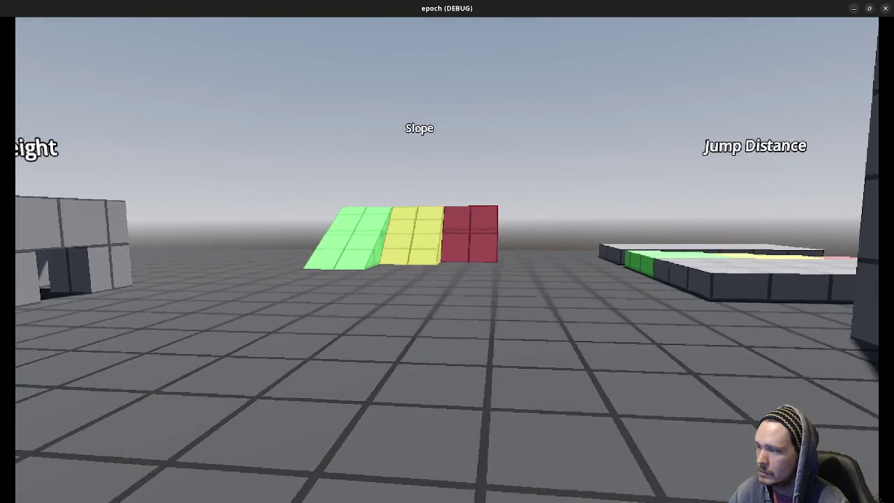
pyautogui.press('s')
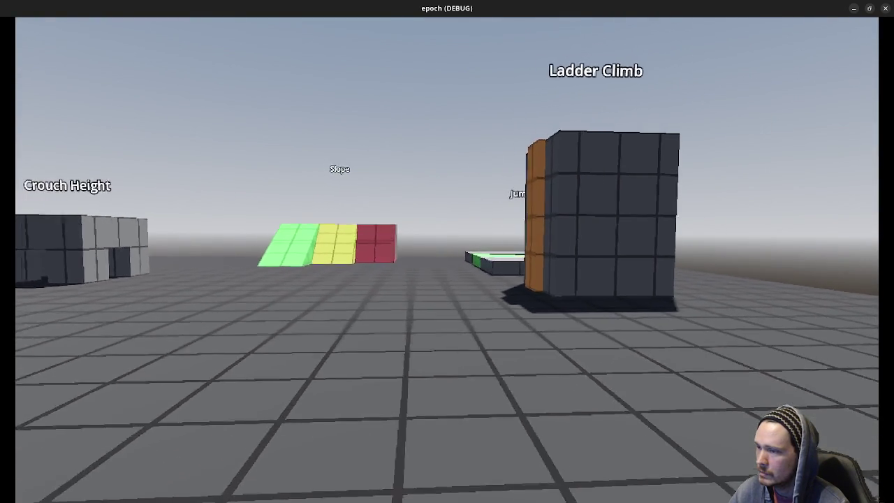
pyautogui.press('w')
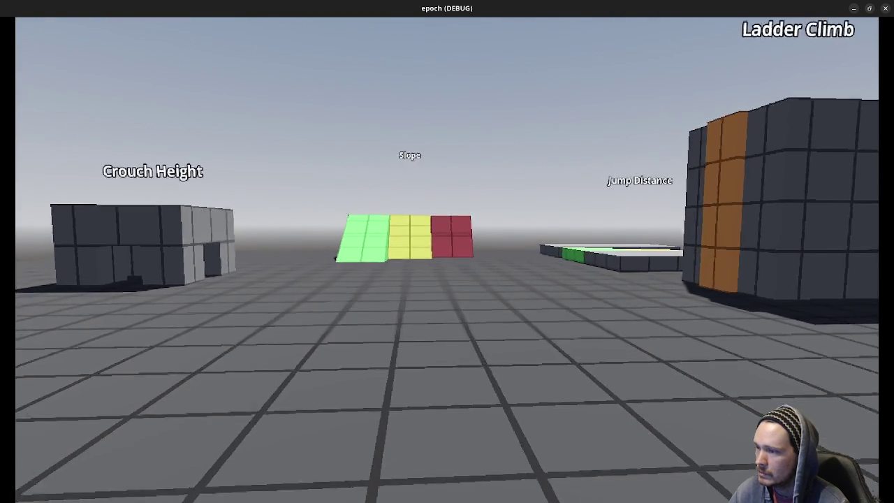
pyautogui.press('w')
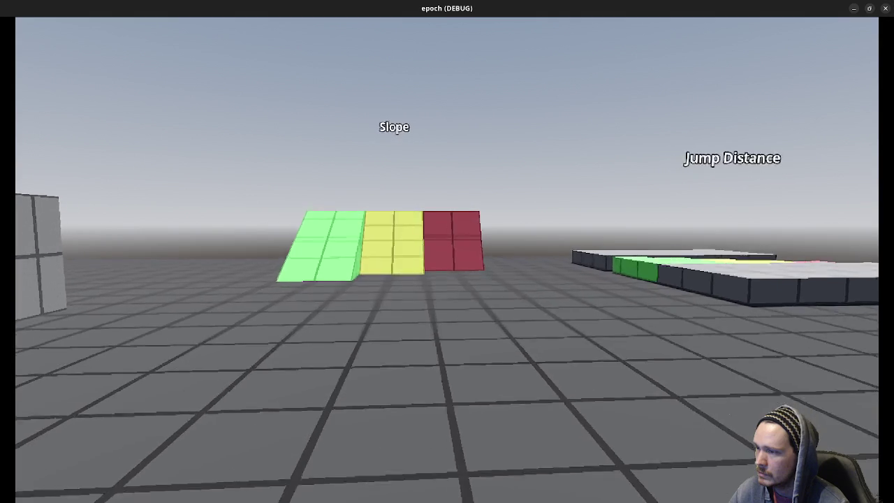
pyautogui.press('w')
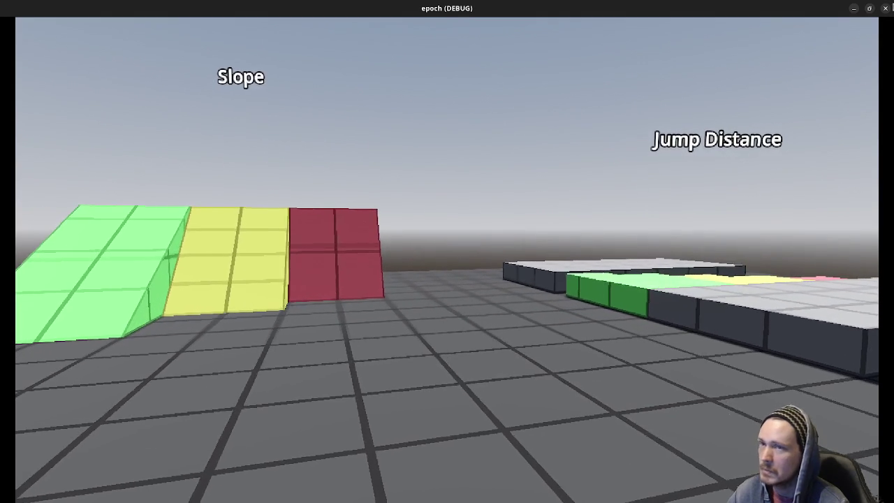
pyautogui.click(887, 8)
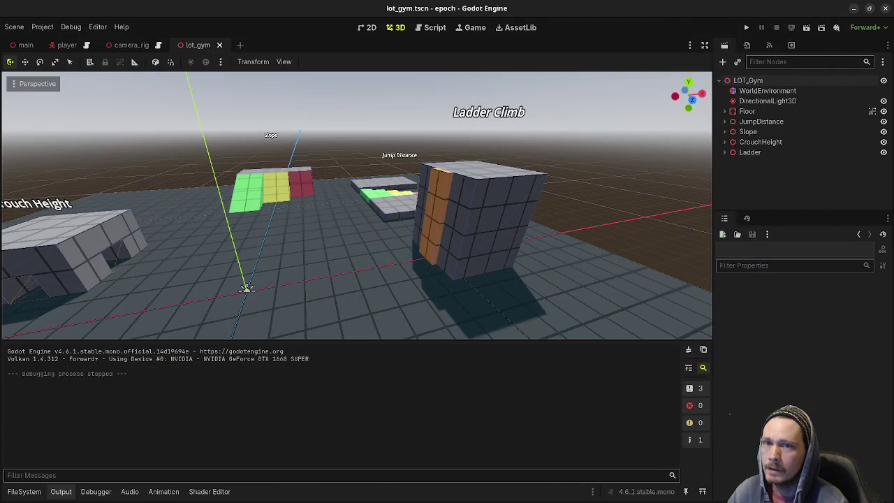